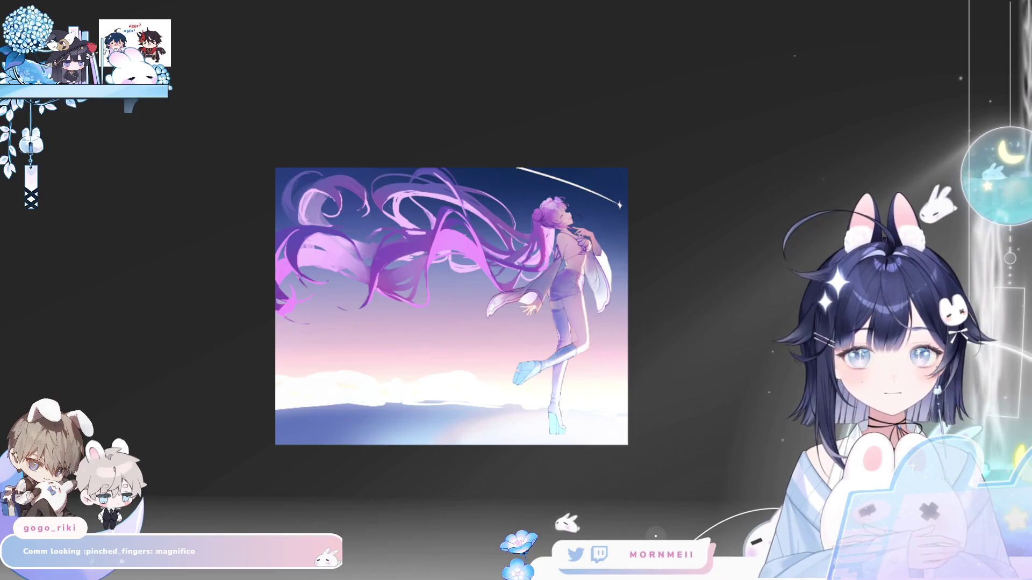
Zoom in on the artwork and flip it back and forth to check the figure mirrored.
click(578, 203)
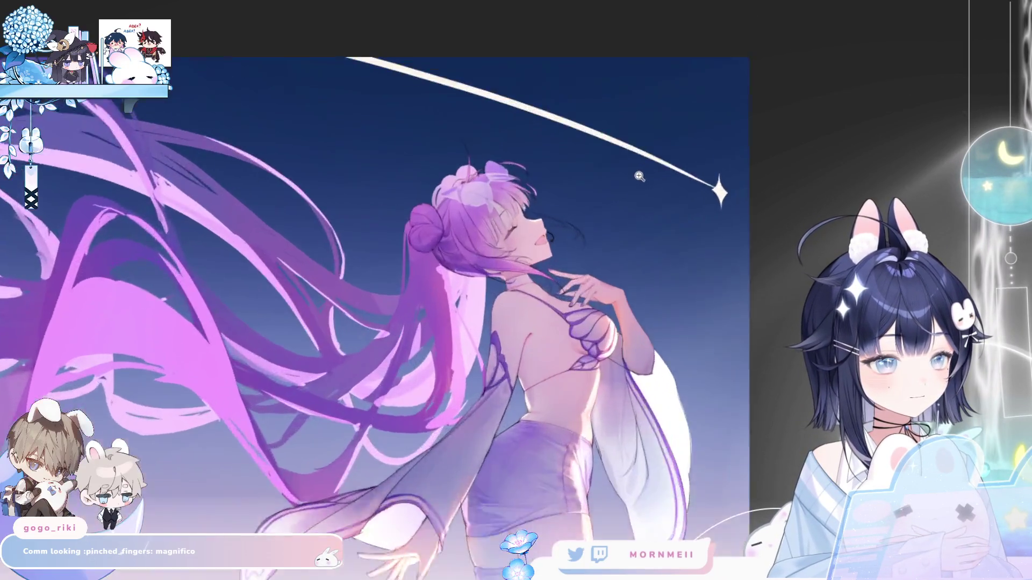
scroll(701, 295, down, 5)
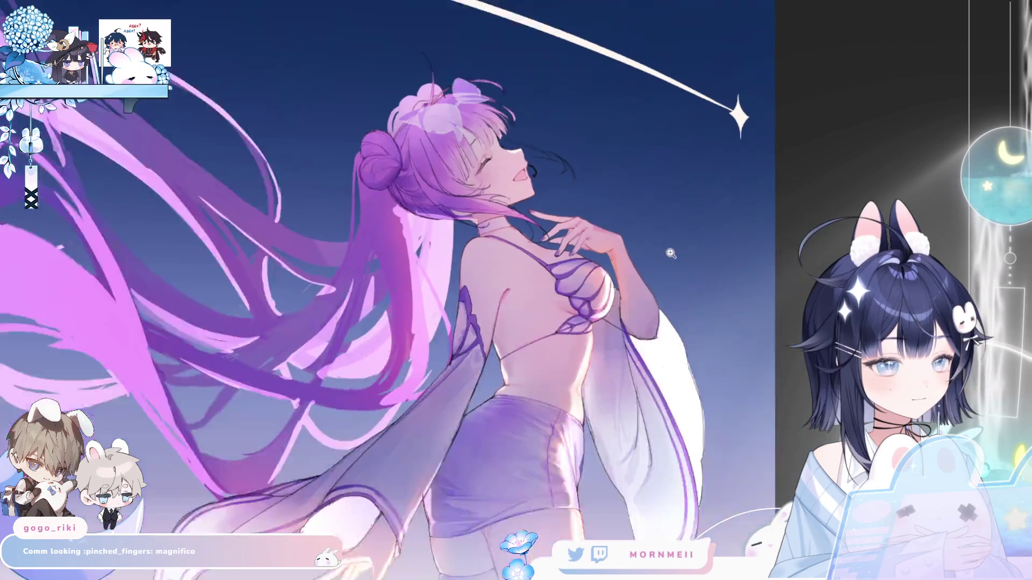
key(h)
key(h)
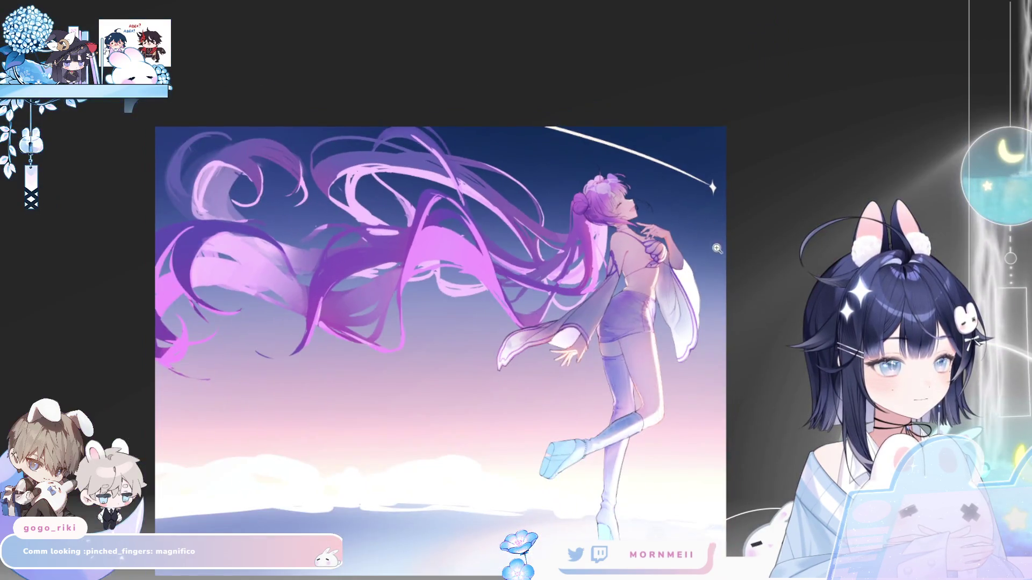
scroll(588, 181, up, 3)
scroll(588, 182, down, 3)
key(h)
key(h)
scroll(575, 178, up, 3)
scroll(575, 177, up, 1)
key(h)
scroll(737, 99, up, 2)
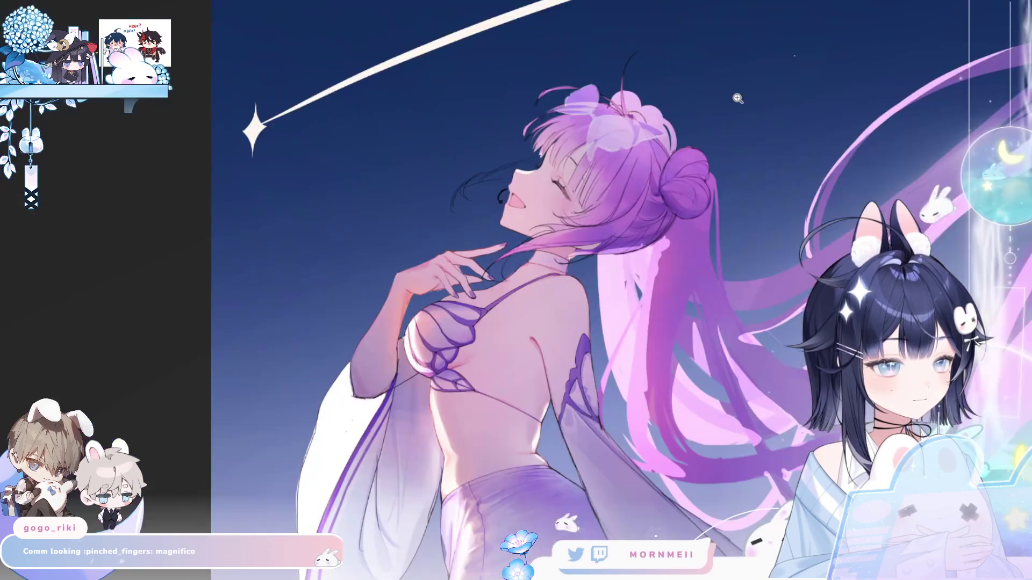
key(h)
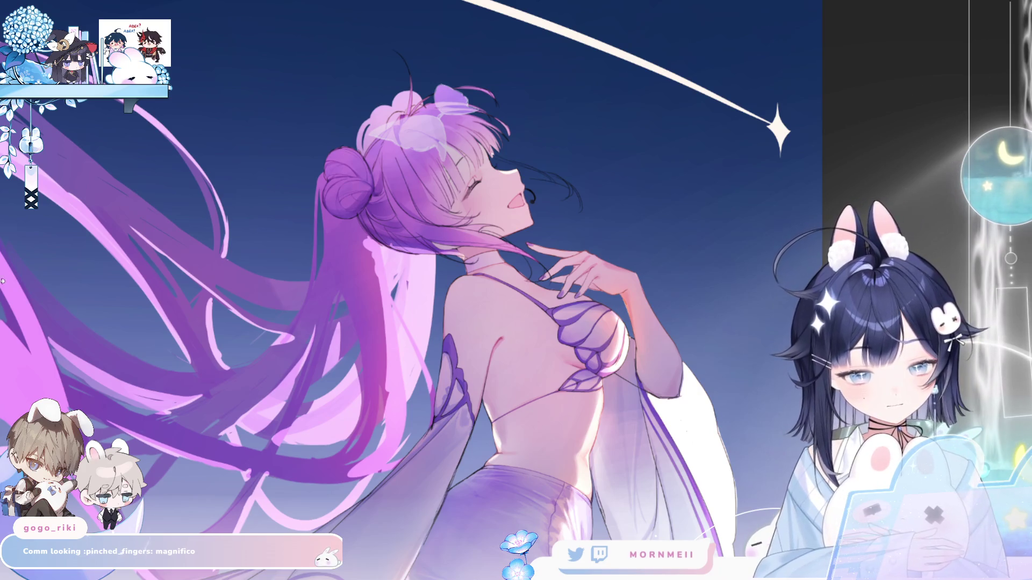
key(h)
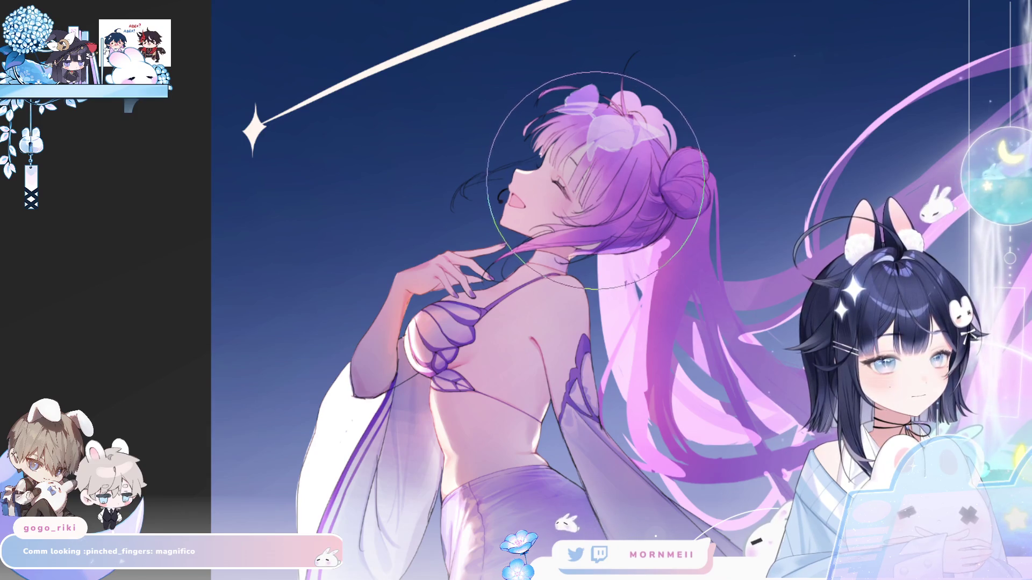
Try warping the hair and head slightly left with a smaller brush, then undo it.
drag(591, 185, 581, 181)
key([)
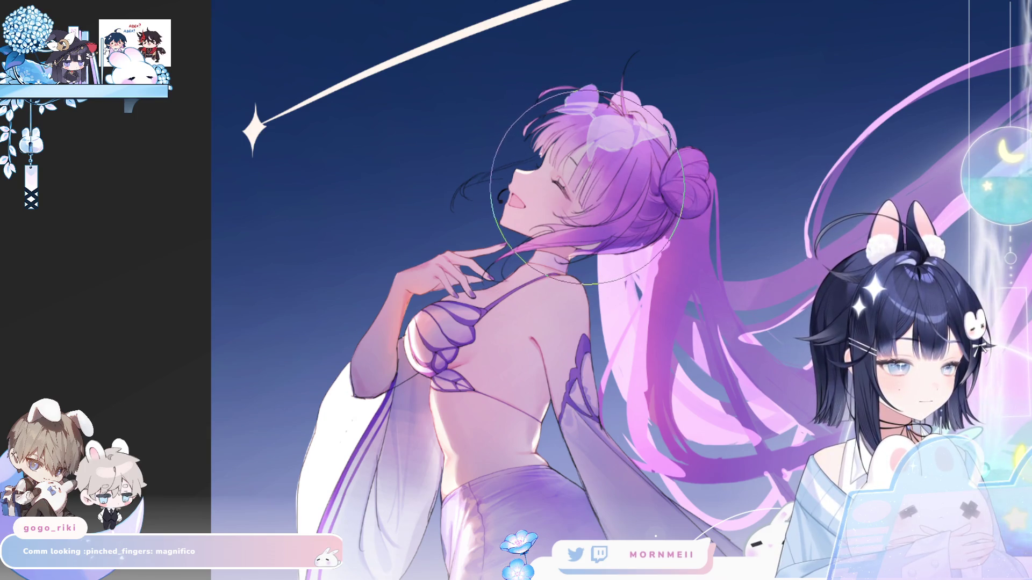
drag(580, 186, 579, 185)
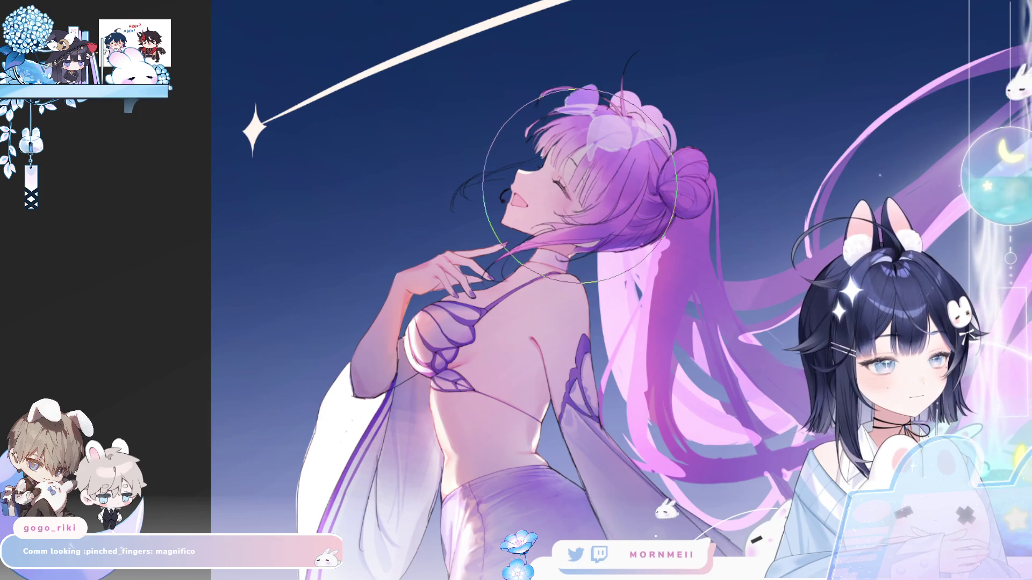
key(h)
key(h)
key(ctrl+z)
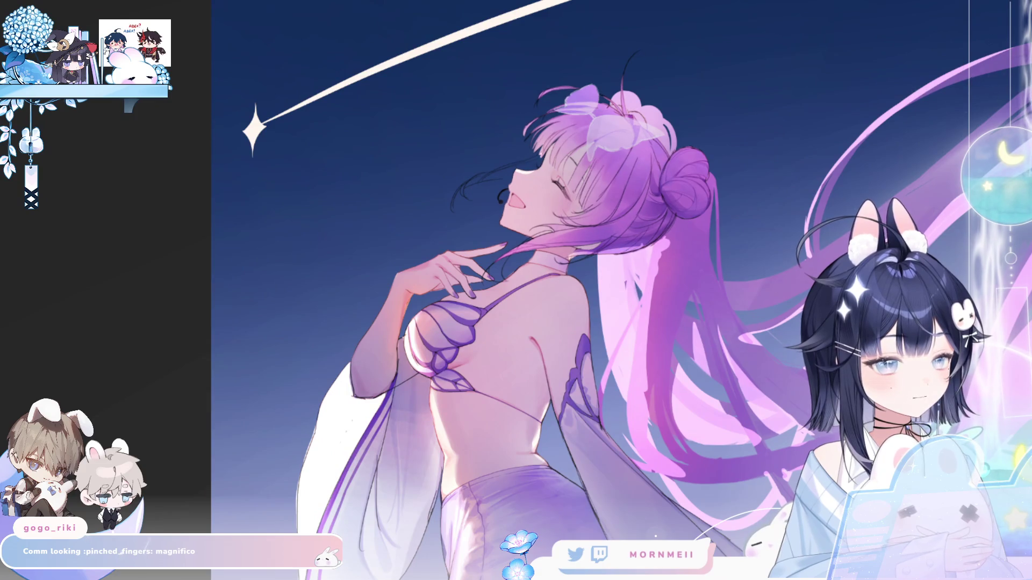
Zoom in on the girl's head, check it mirrored, and compare the hair colouring with undo/redo.
key(ctrl+0)
key(h)
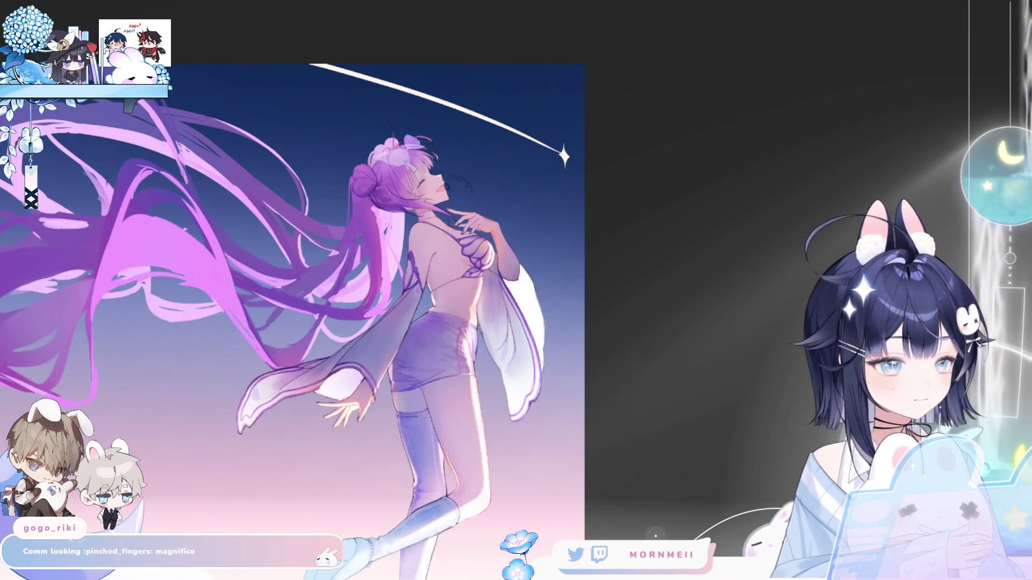
key(h)
key(h)
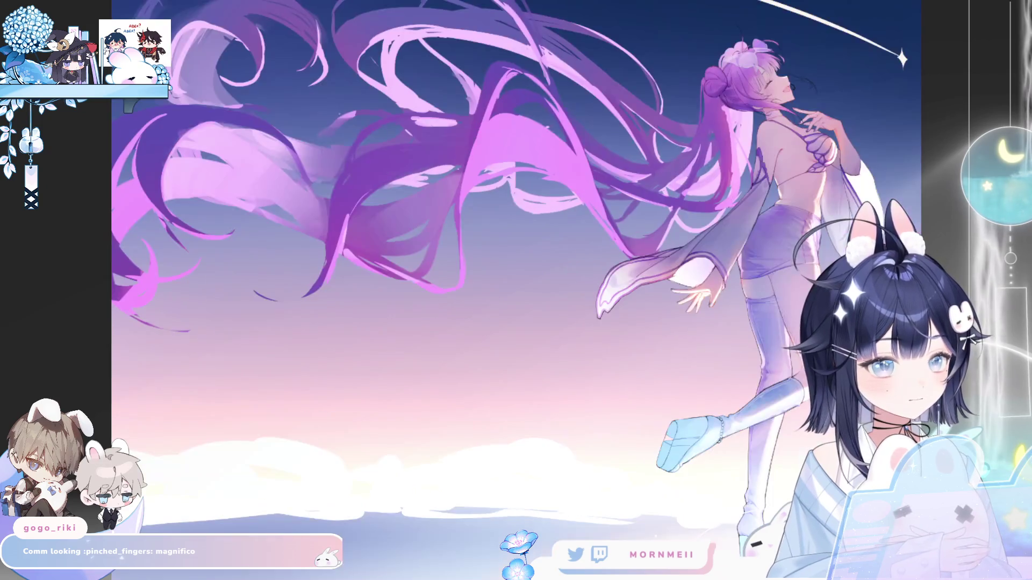
drag(956, 232, 741, 278)
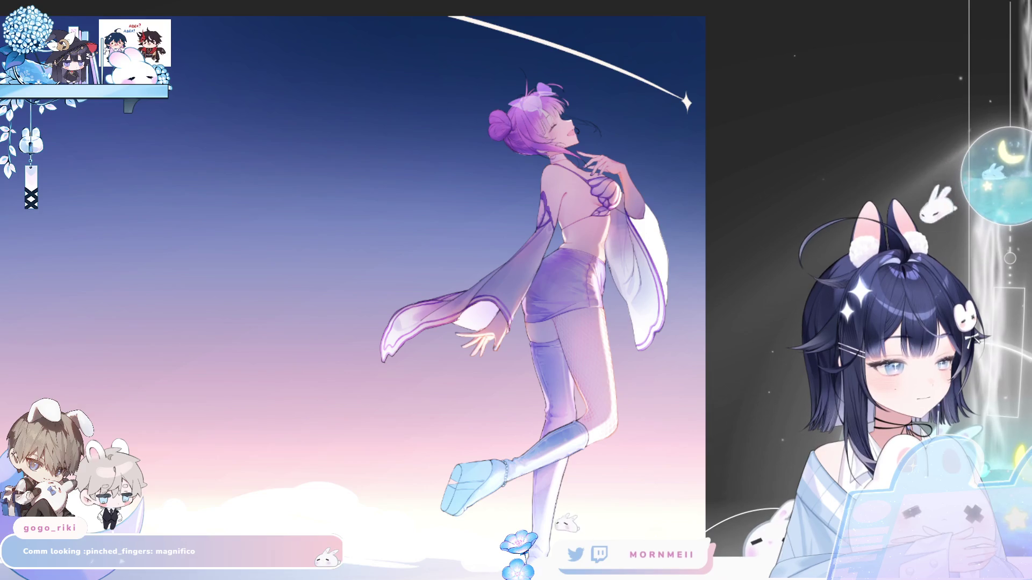
click(578, 98)
key(h)
key(h)
key(h)
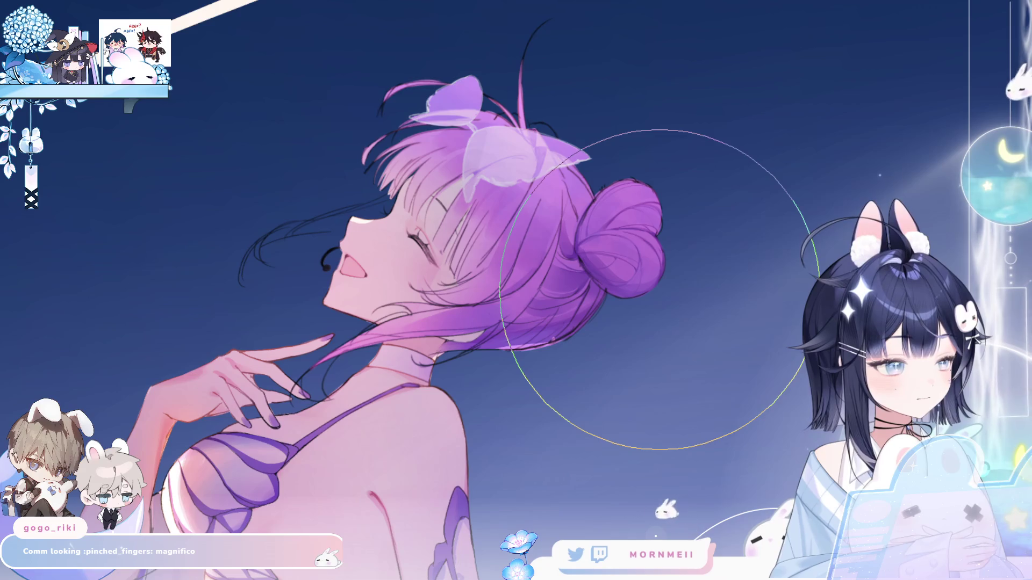
key(ctrl+z)
key(ctrl+y)
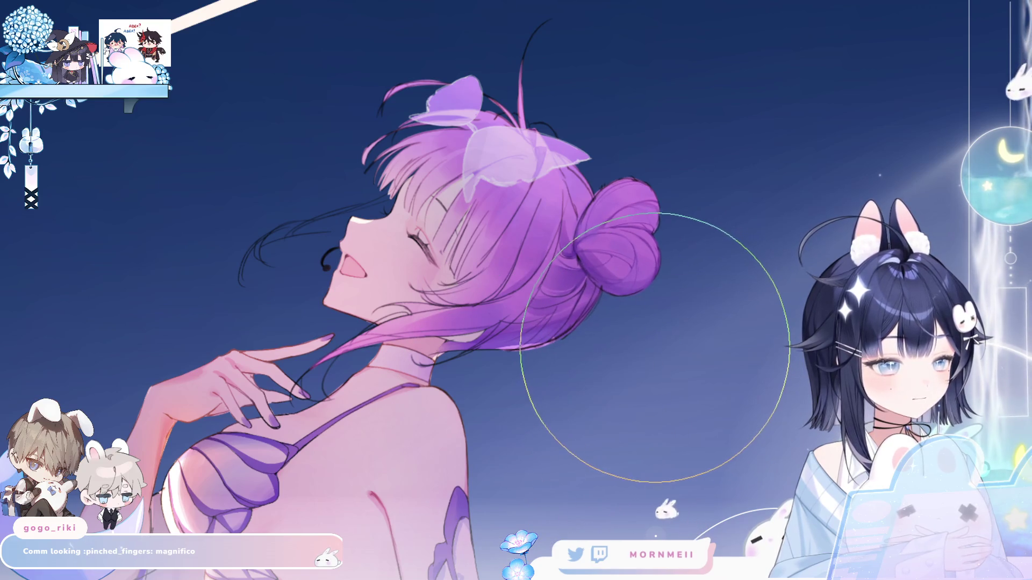
Rotate the view counter-clockwise and switch between the whole figure and the head, checking both facings.
key(m)
key(m)
key(4)
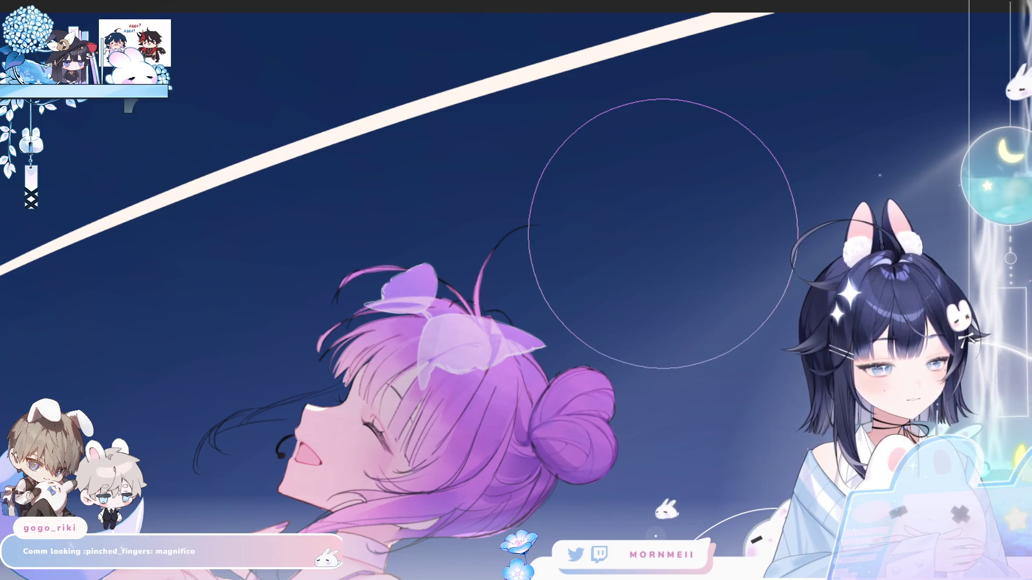
key(h)
key(h)
key(ctrl+0)
key(h)
key(h)
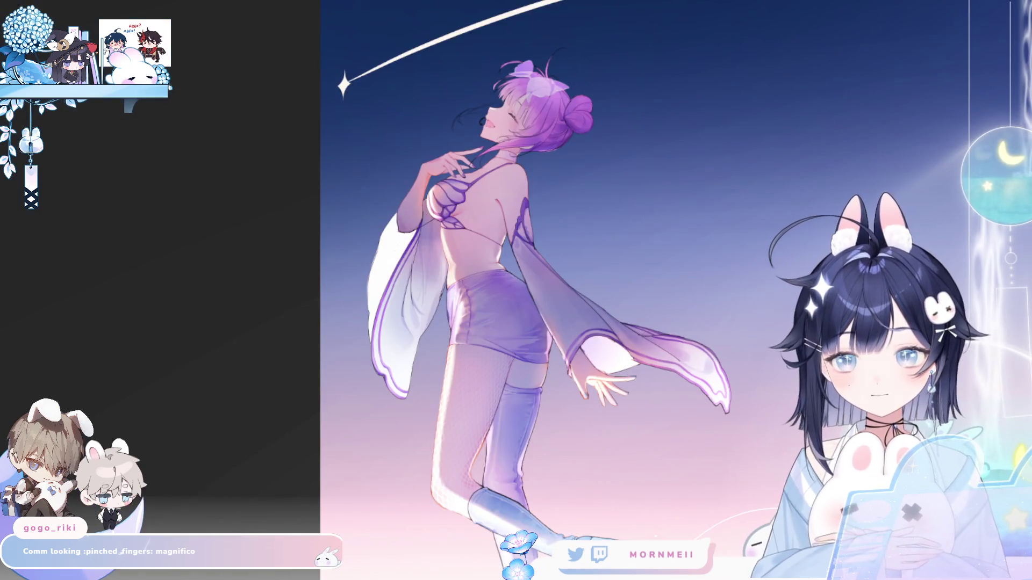
key(ctrl+0)
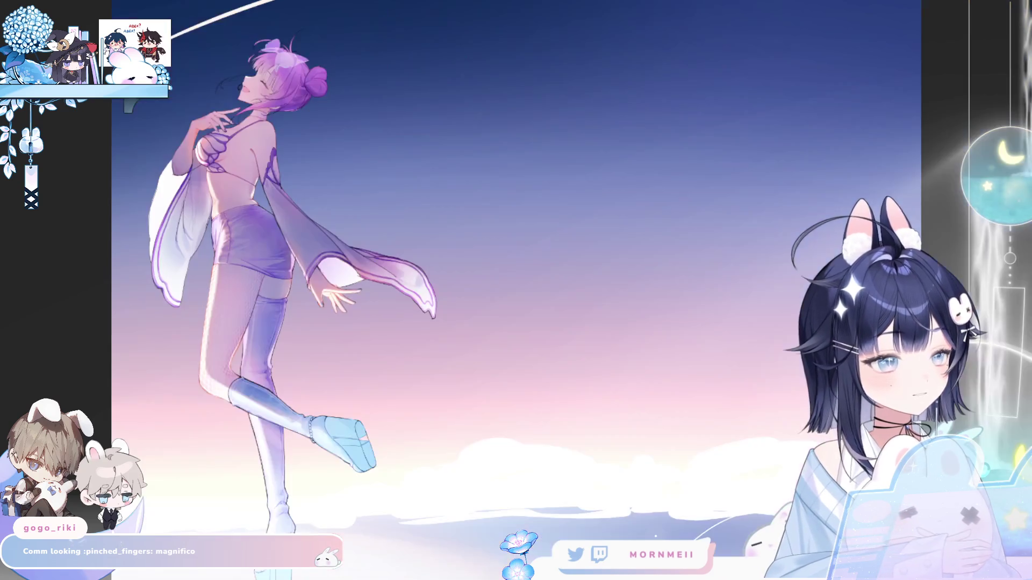
key(ctrl+plus)
key(ctrl+plus)
key(h)
key(h)
drag(377, 423, 593, 461)
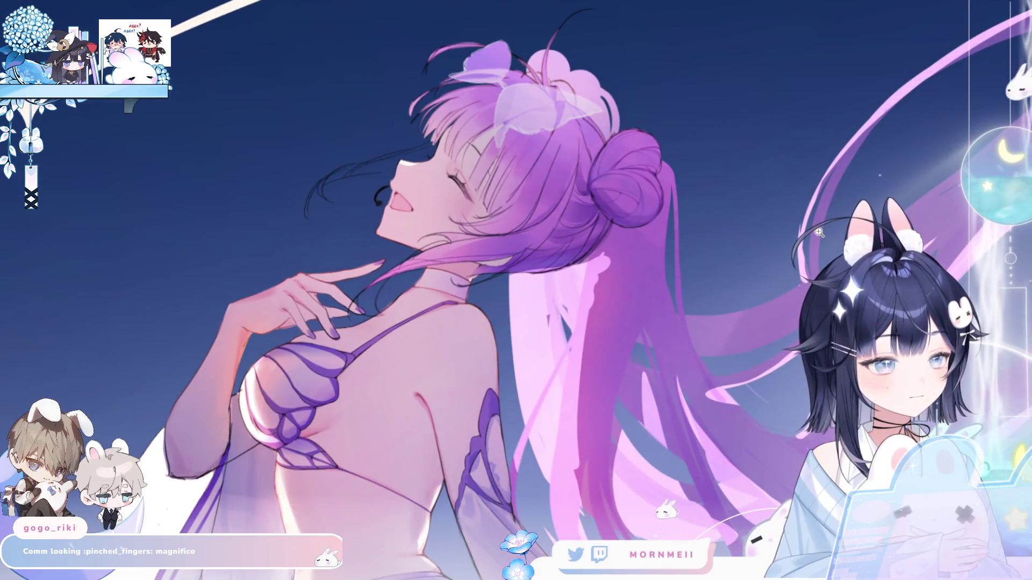
key(h)
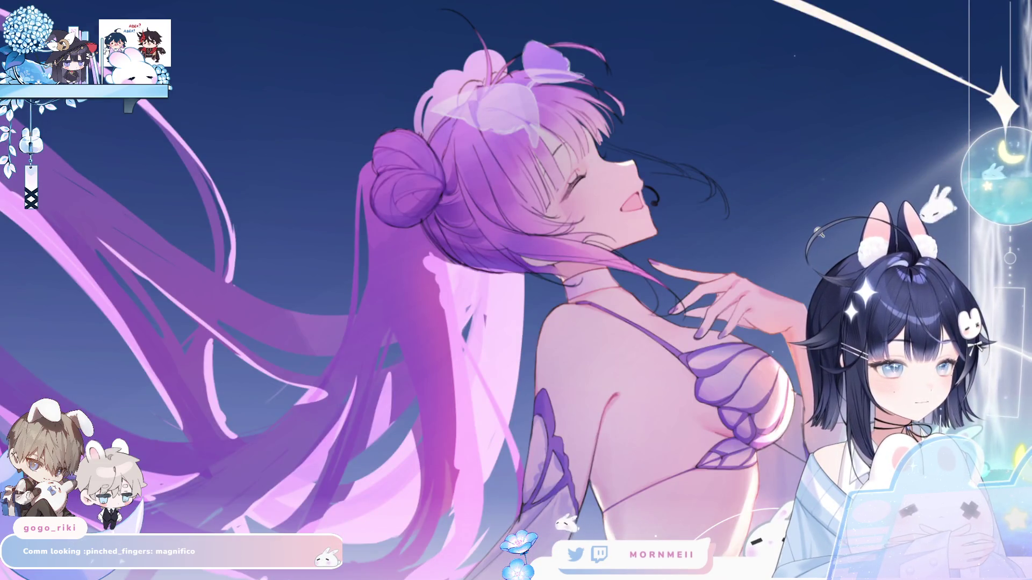
key(h)
key(ctrl+0)
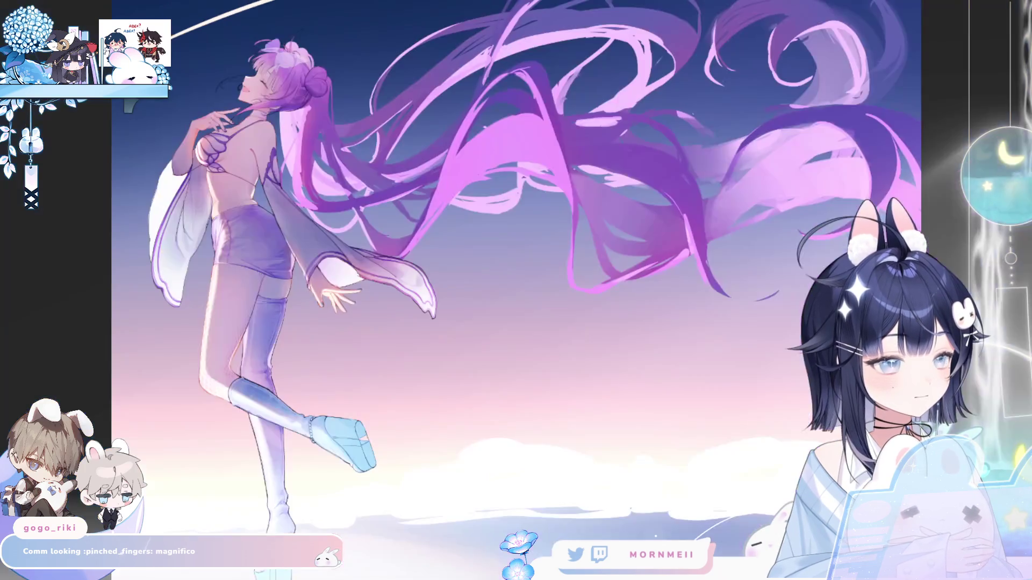
Fit the artwork to the window height and check the composition mirrored.
scroll(571, 330, down, 2)
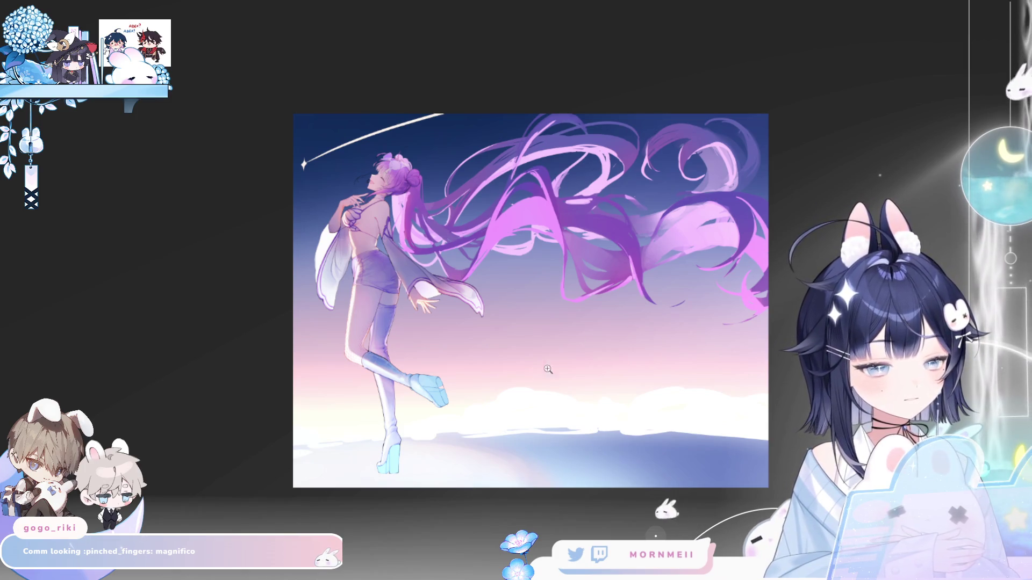
key(h)
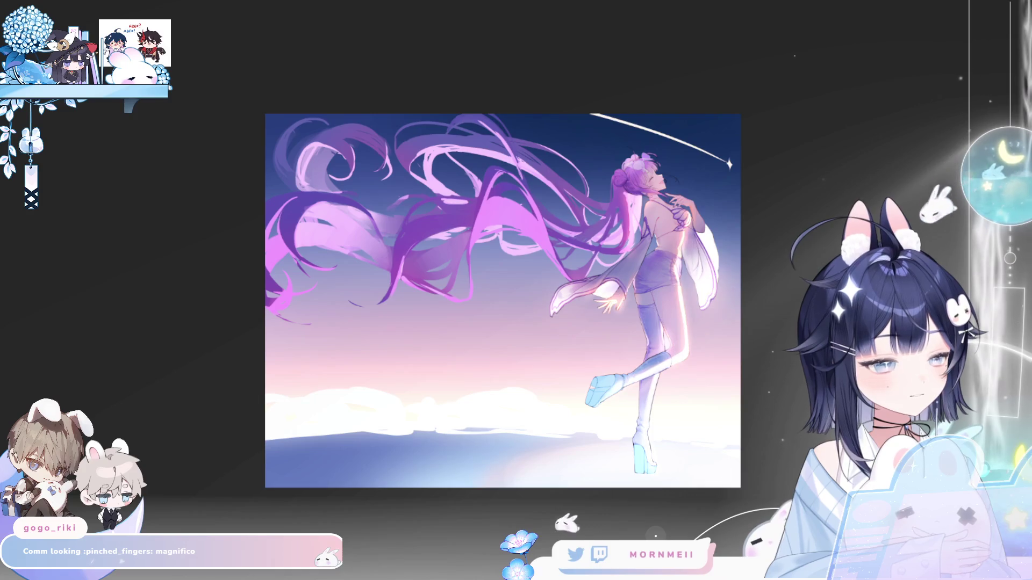
scroll(745, 244, up, 1)
scroll(745, 245, up, 2)
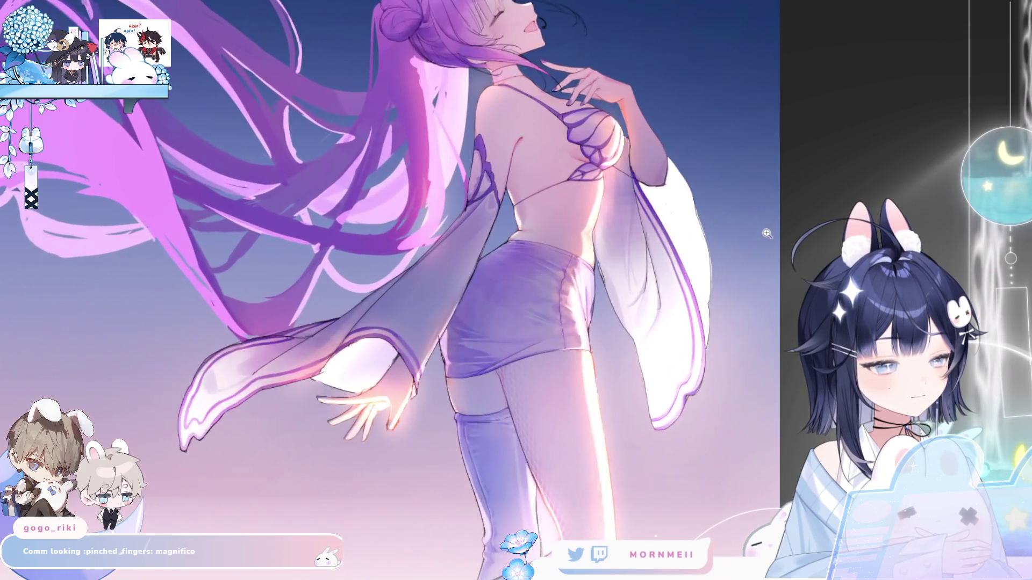
scroll(745, 244, up, 3)
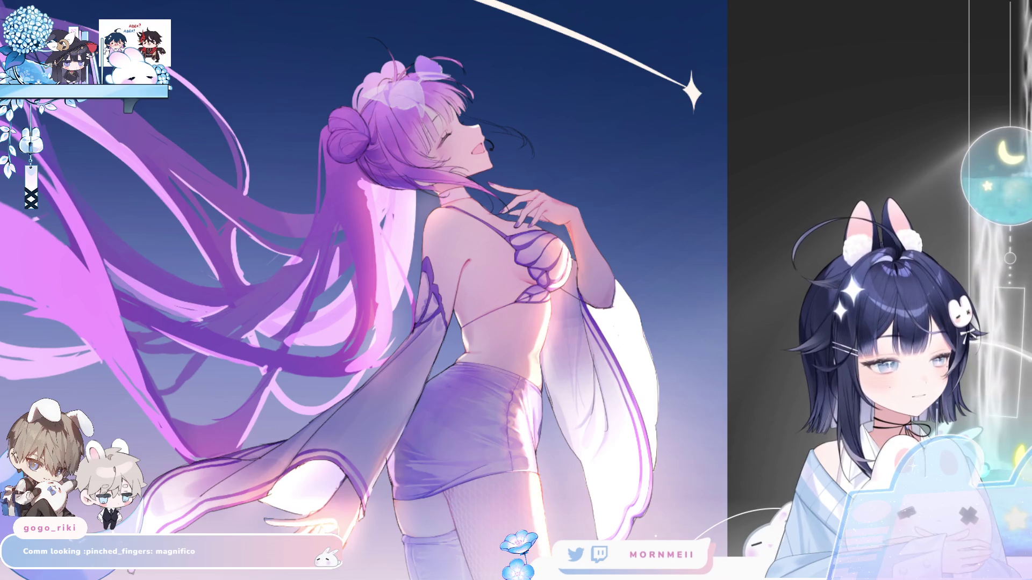
key(ctrl+0)
scroll(890, 186, right, 5)
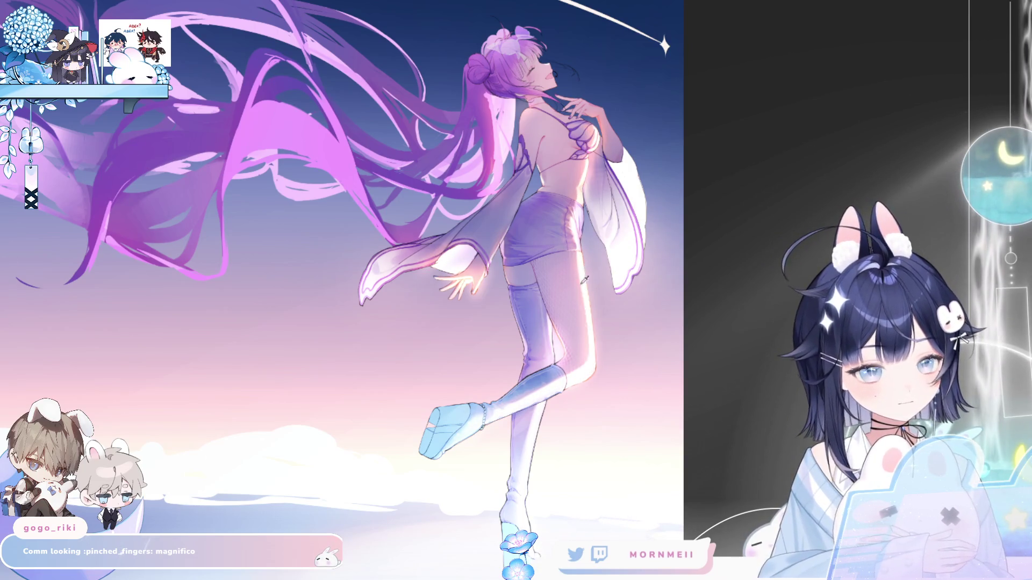
scroll(536, 322, down, 3)
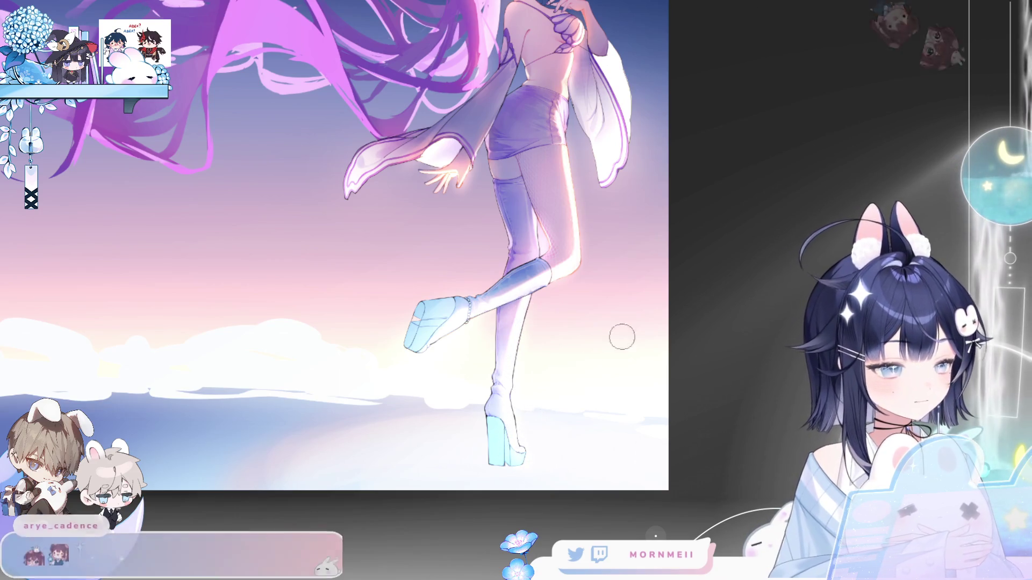
scroll(622, 337, down, 5)
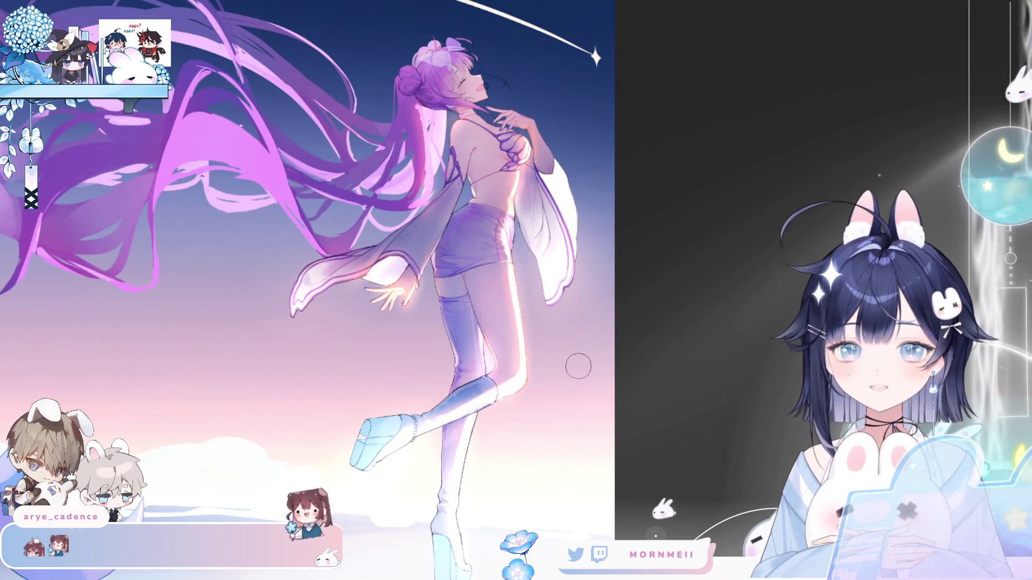
key(h)
key(h)
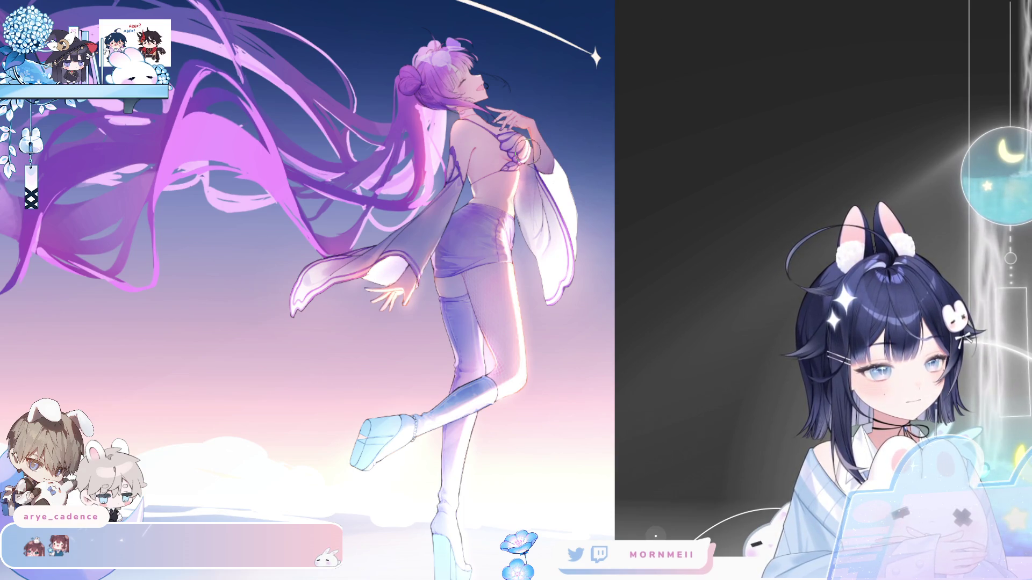
Check the rim-light glow mirrored and zoomed in, then fit the whole painting back in view.
key(ctrl+0)
key(h)
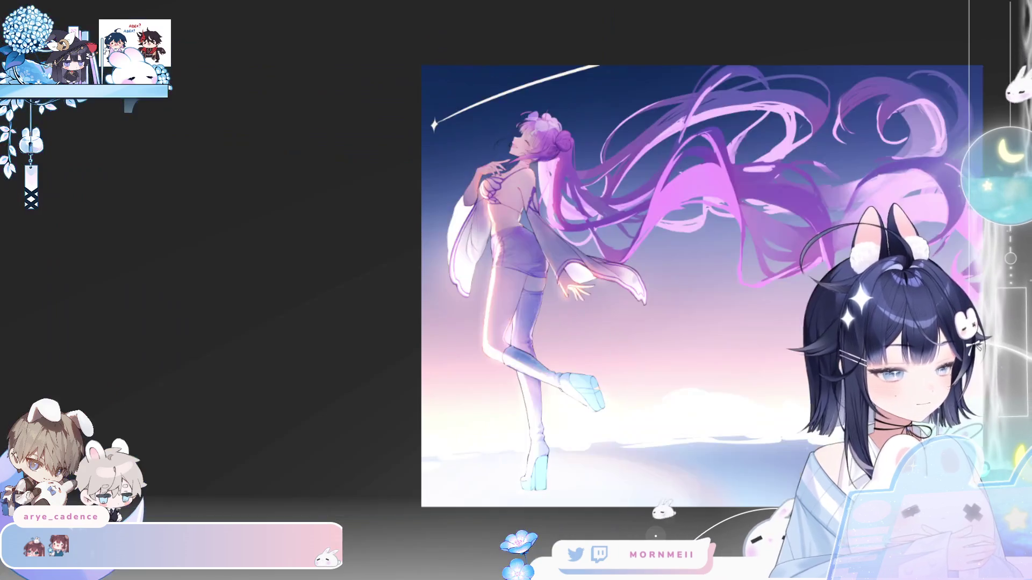
key(h)
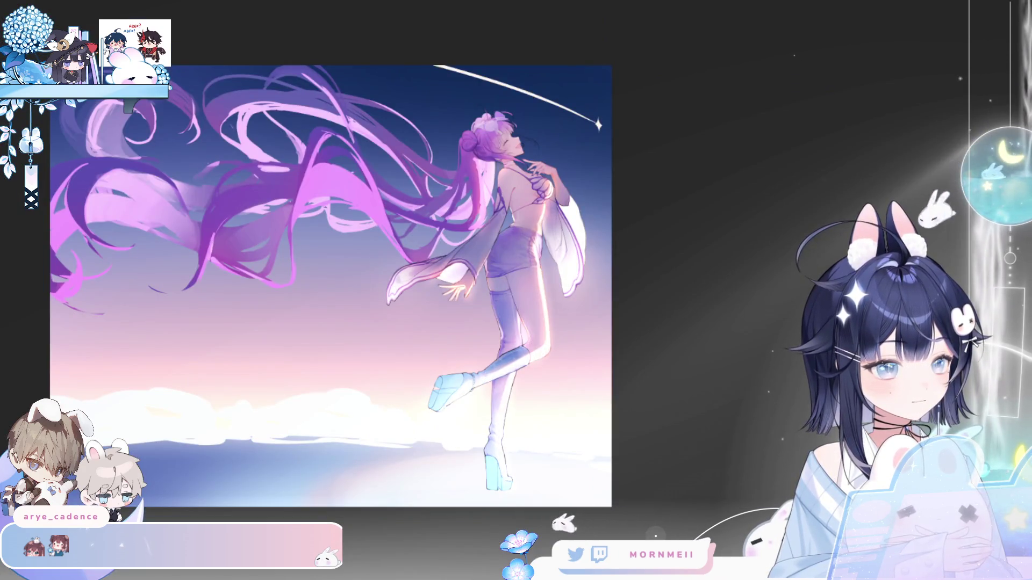
key(h)
key(h)
key(ctrl+plus)
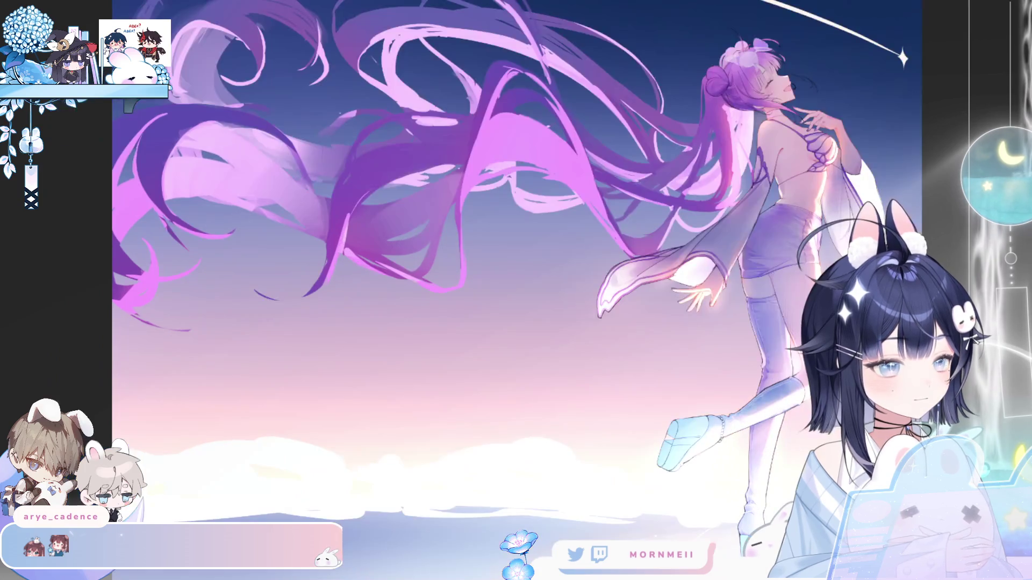
key(h)
key(h)
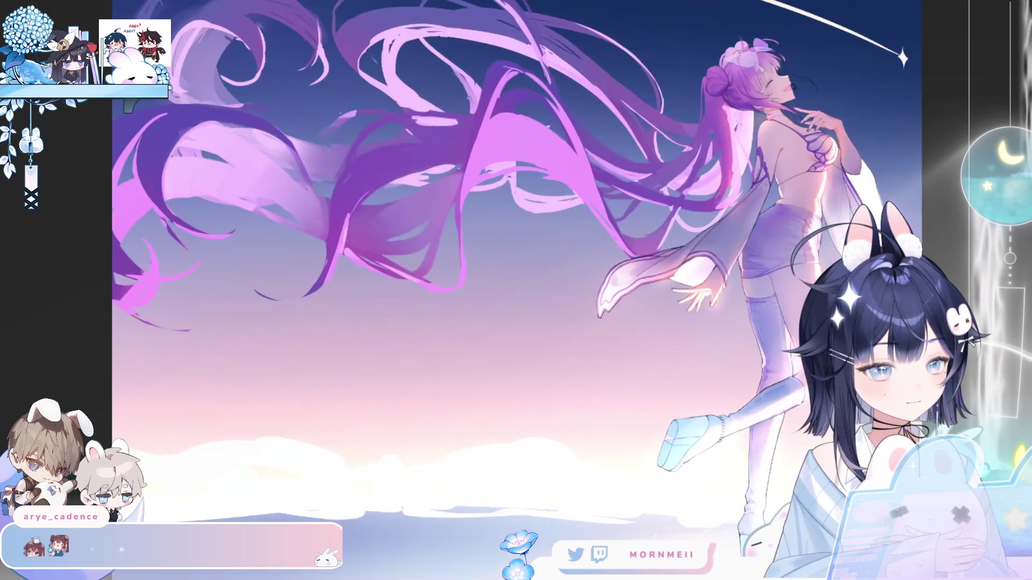
key(ctrl+minus)
key(ctrl+0)
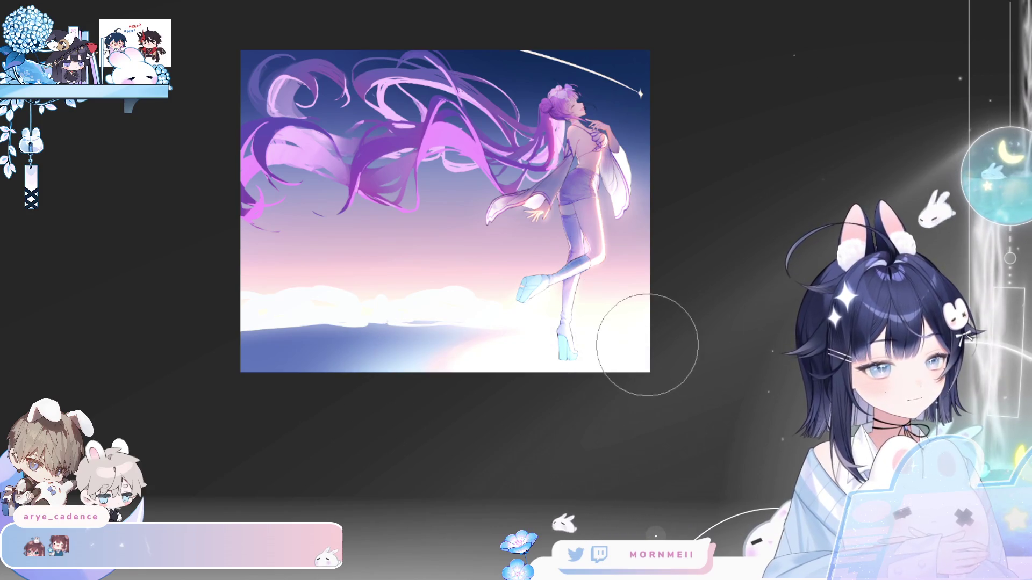
Dim the bright glow on the lower-left ground, checking the composition mirrored.
key(h)
key(h)
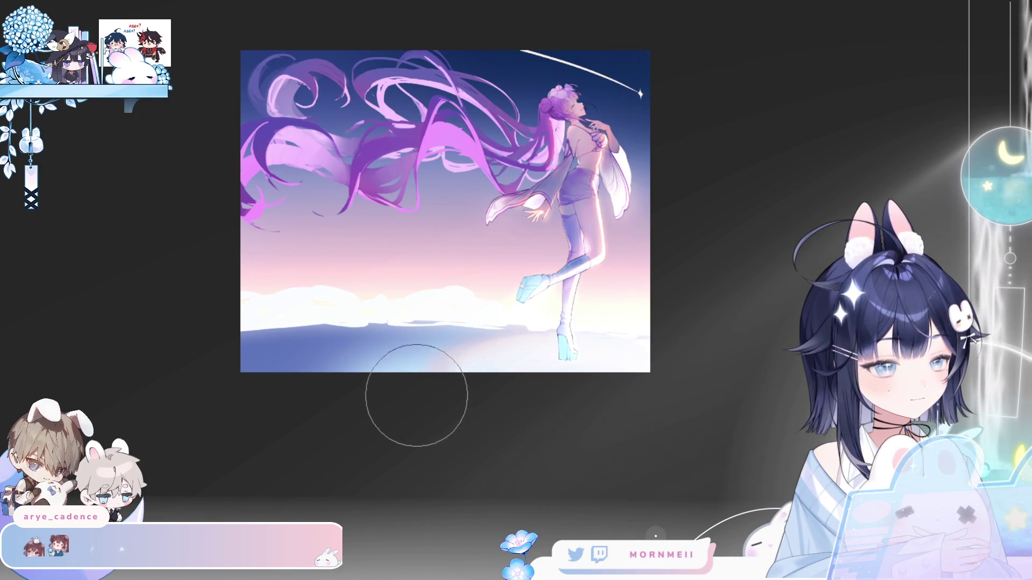
key(h)
key(h)
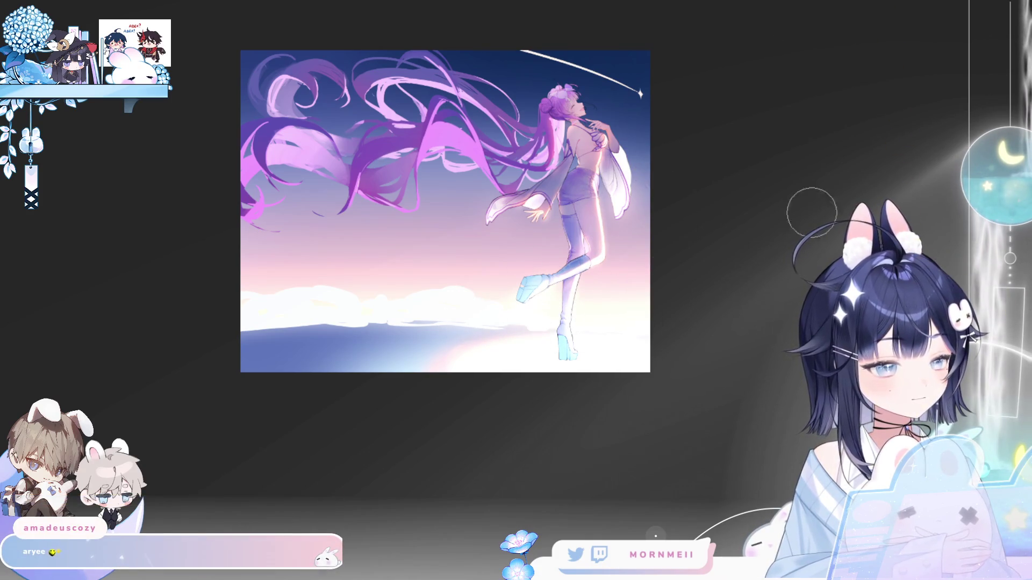
key(h)
key(ctrl+z)
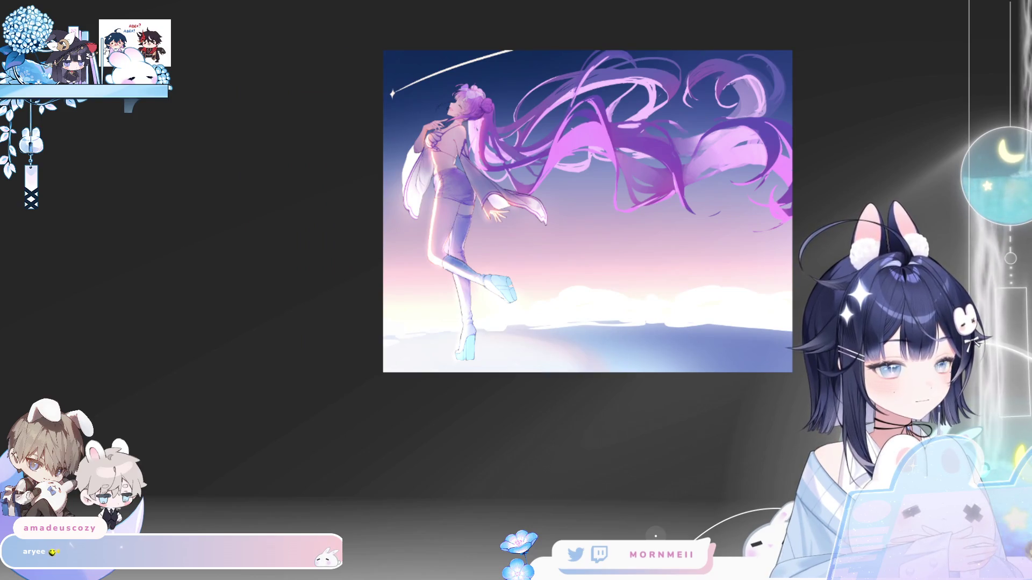
key(h)
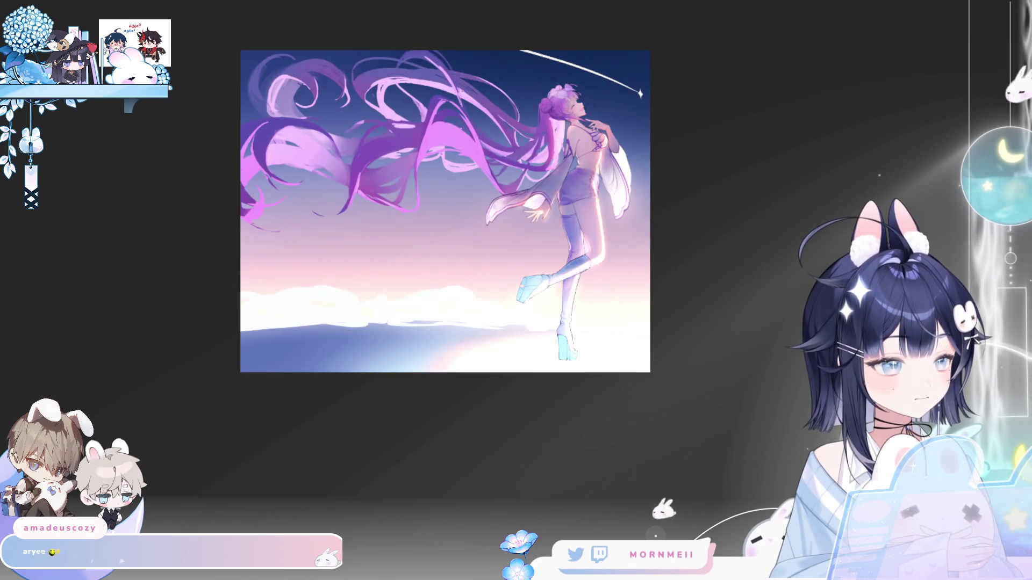
key(h)
key(h)
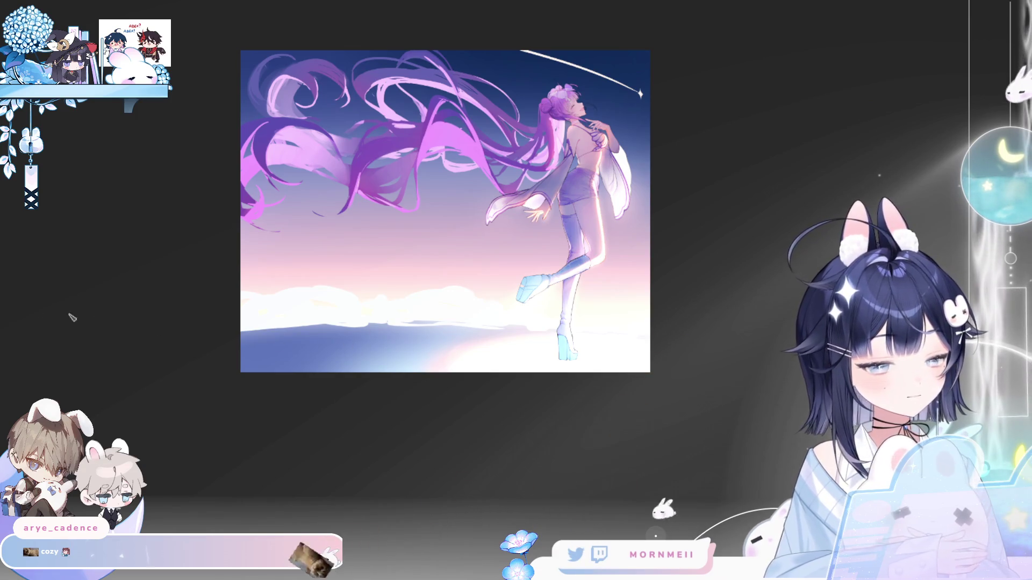
Airbrush brighter glow along the ground near her feet, comparing lighter and darker versions.
drag(507, 291, 359, 349)
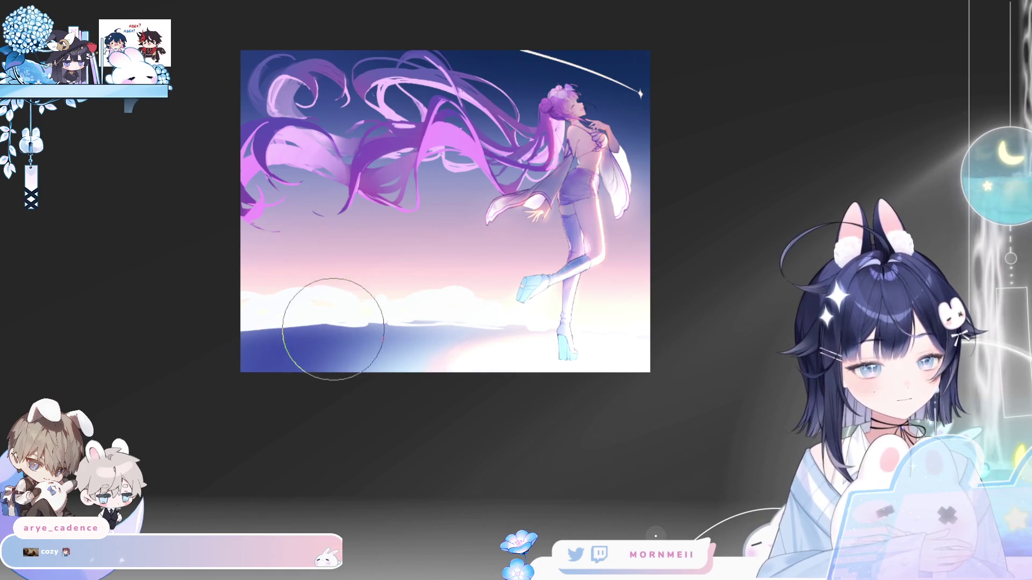
key(ctrl+z)
key(ctrl+z)
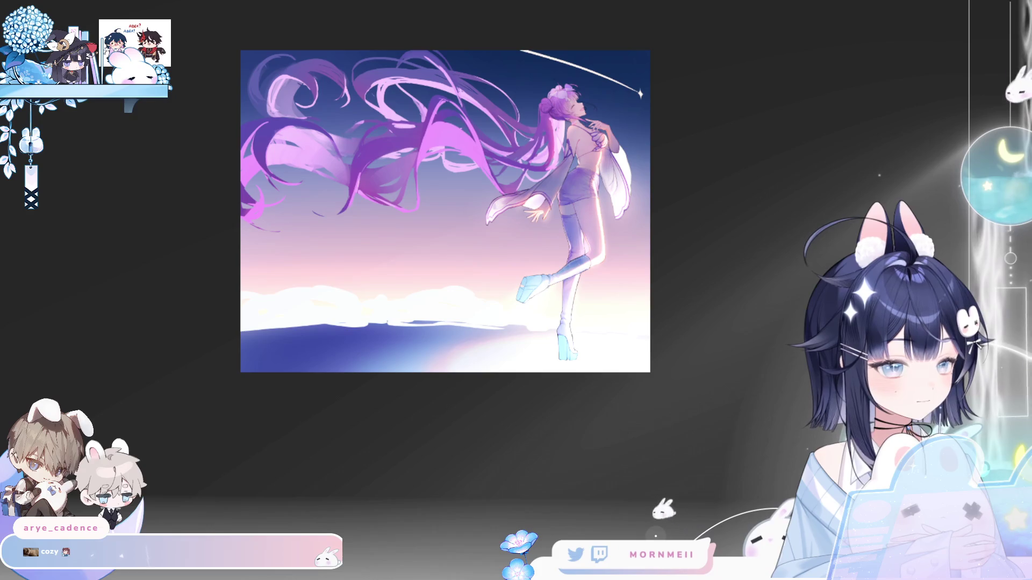
key(ctrl+z)
key(ctrl+z)
key(ctrl+z)
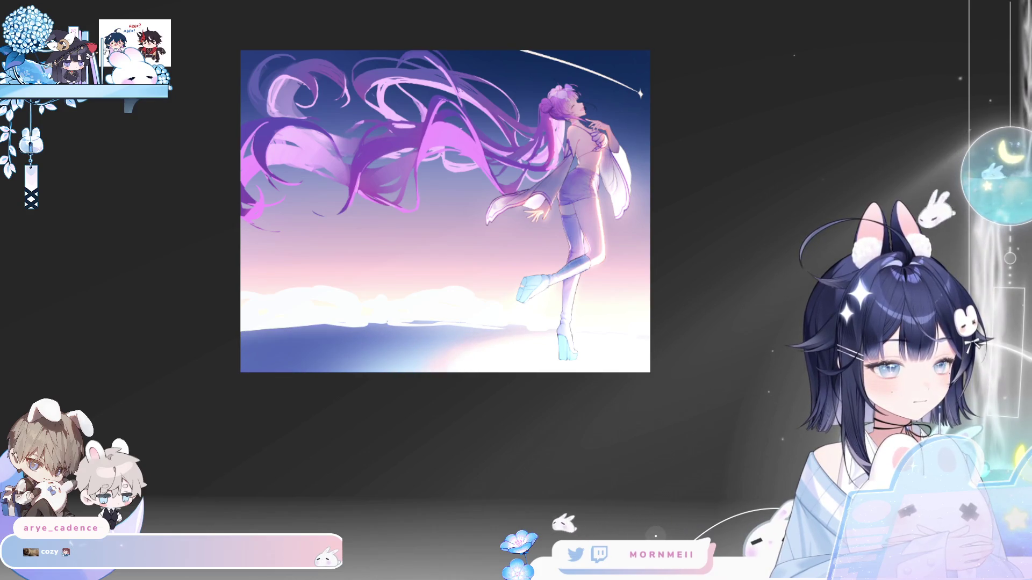
key(ctrl+y)
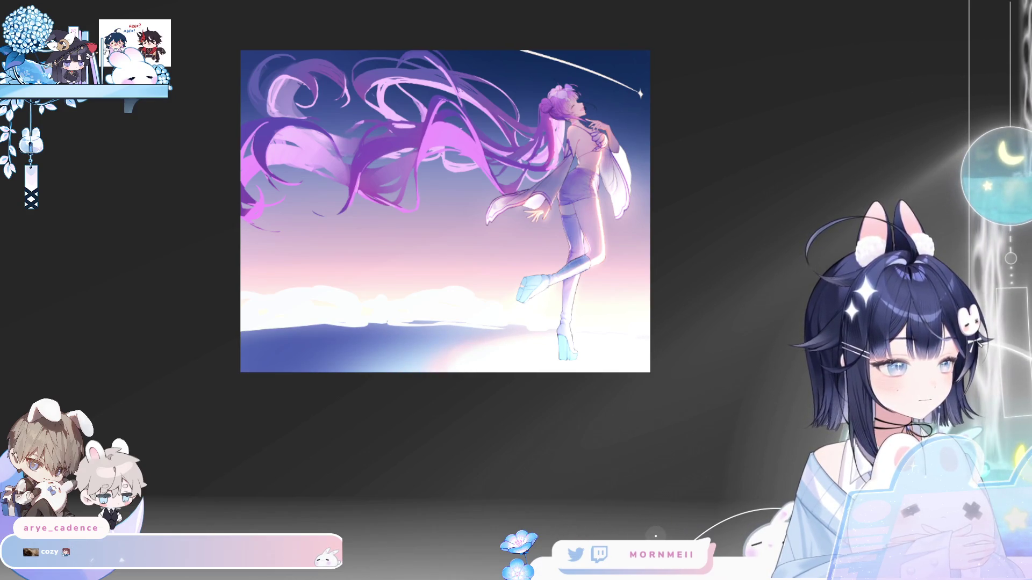
key(ctrl+z)
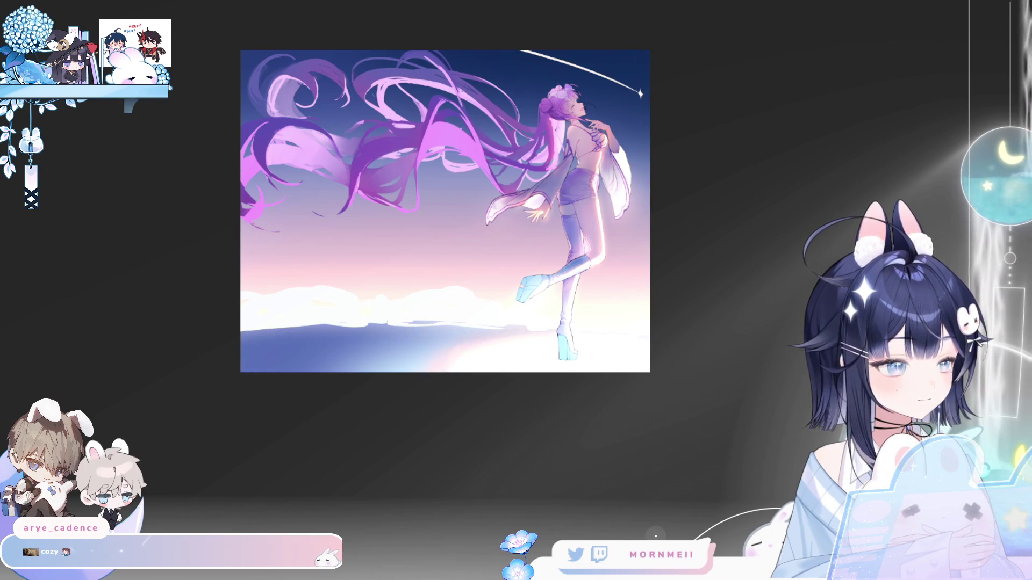
key(ctrl+z)
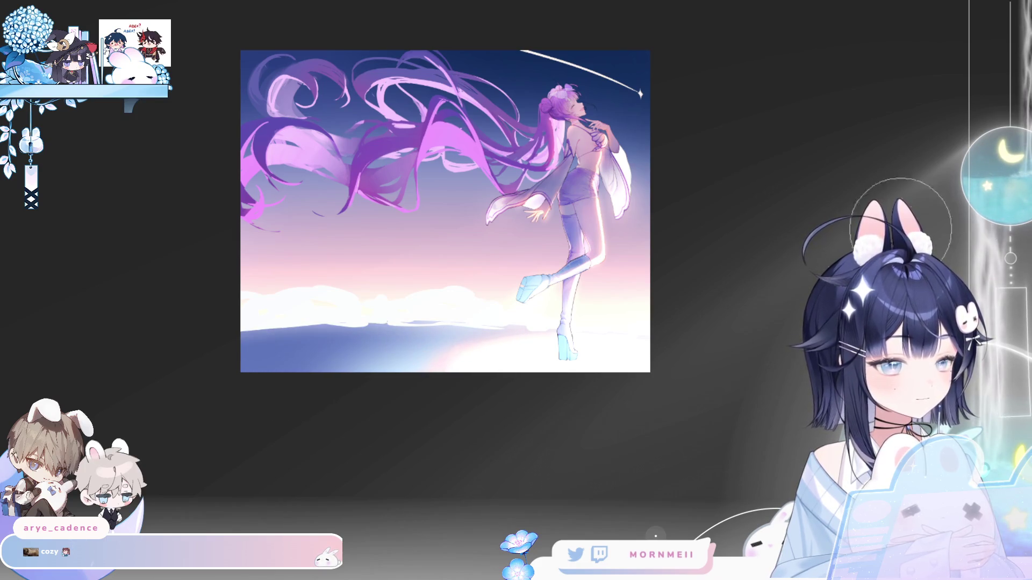
Undo the white moon circle and compare the painting with and without the background gradient.
key(ctrl+minus)
key(ctrl+minus)
key(ctrl+minus)
key(h)
key(h)
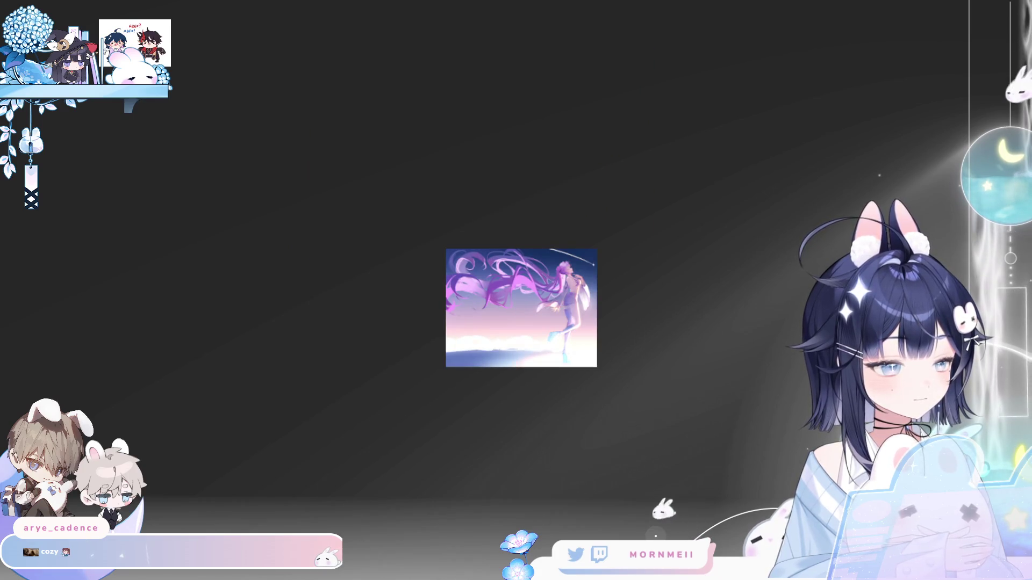
key(ctrl+z)
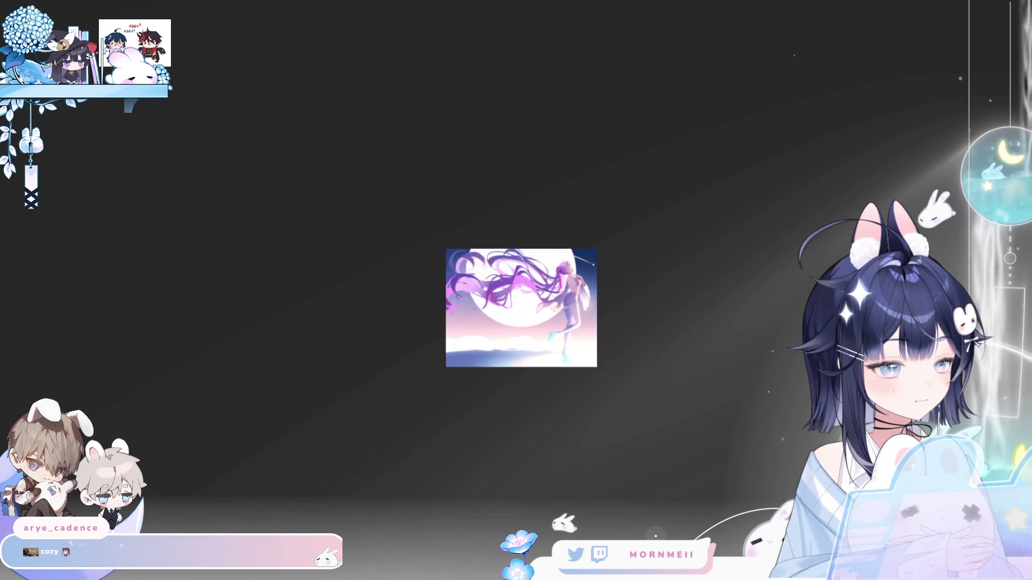
key(ctrl+z)
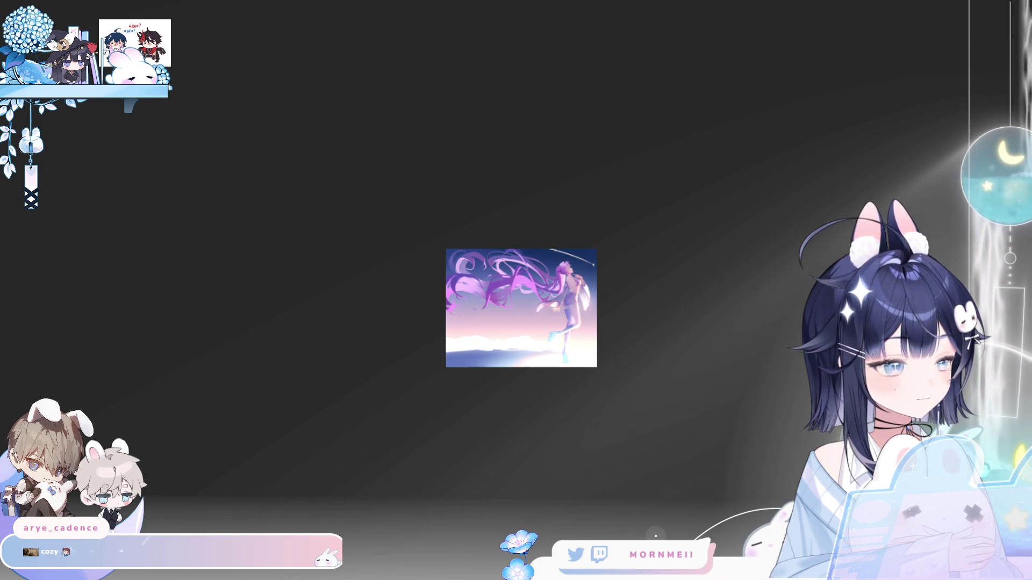
key(ctrl+z)
key(ctrl+y)
Widen the lower clouds and ground rightward with Ctrl+T, then check the result mirrored.
scroll(622, 323, up, 8)
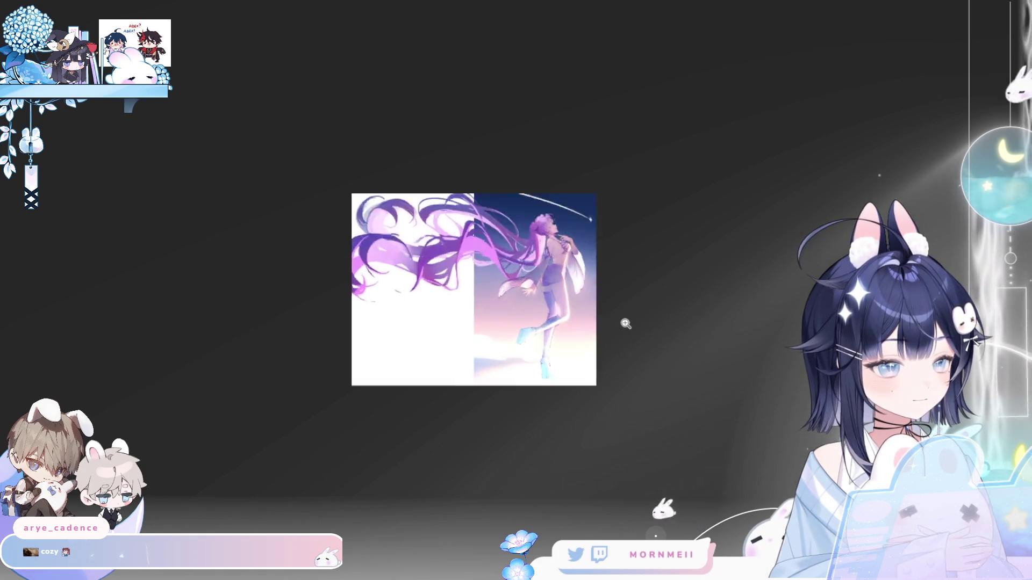
scroll(665, 306, down, 4)
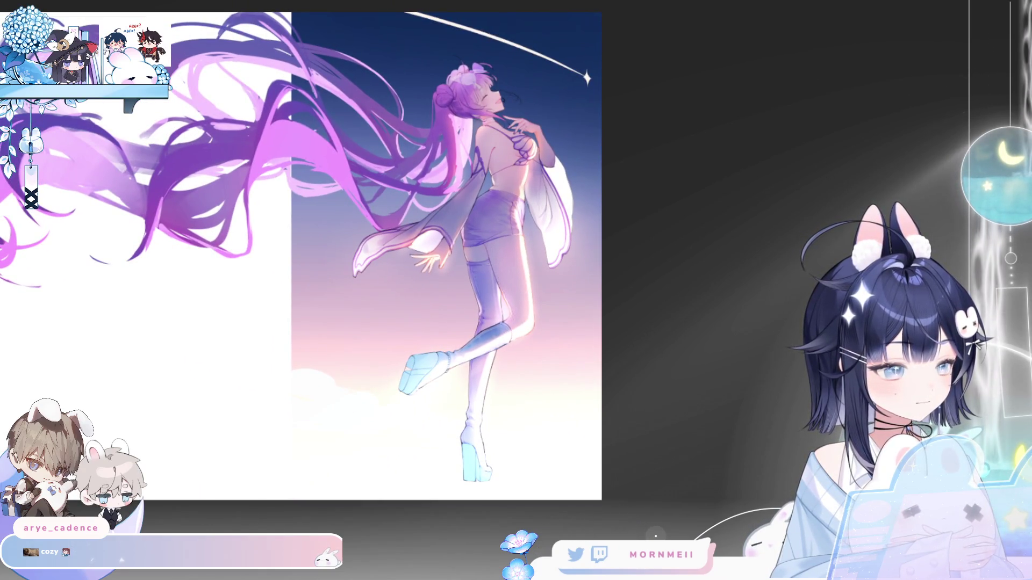
key(ctrl+t)
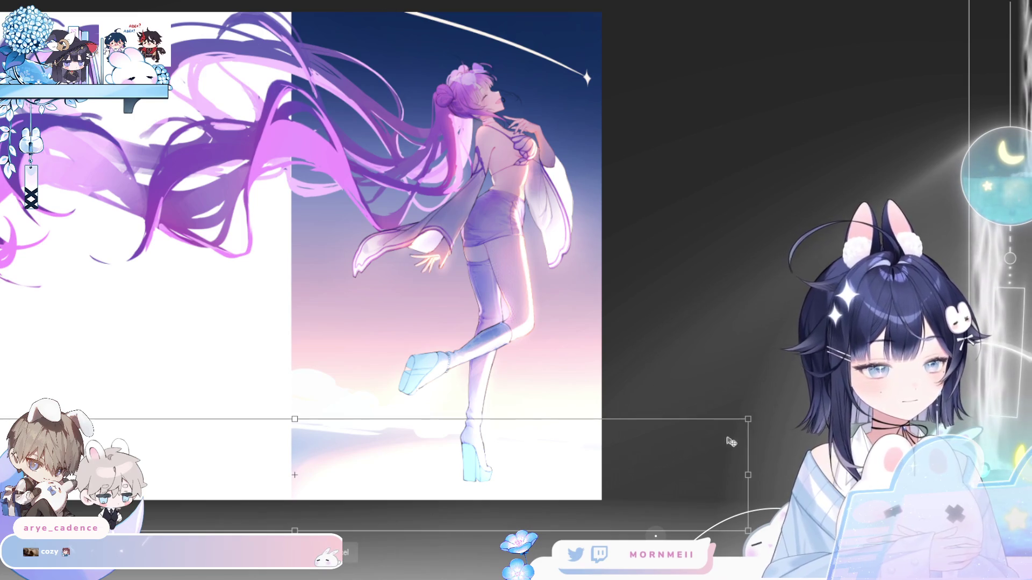
mouse_move(746, 474)
mouse_down()
mouse_move(837, 474)
mouse_move(763, 478)
mouse_move(802, 478)
mouse_up()
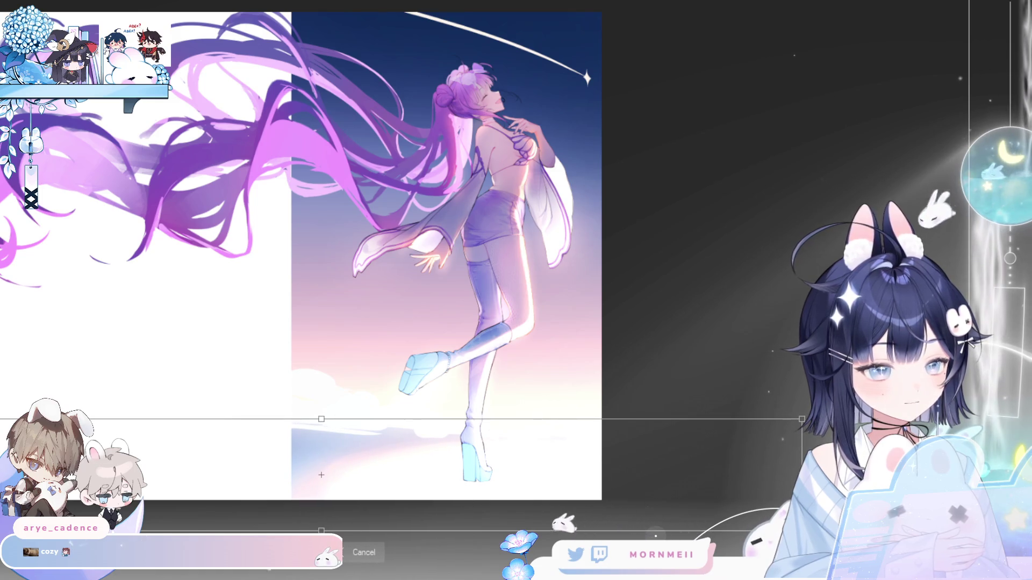
key(Return)
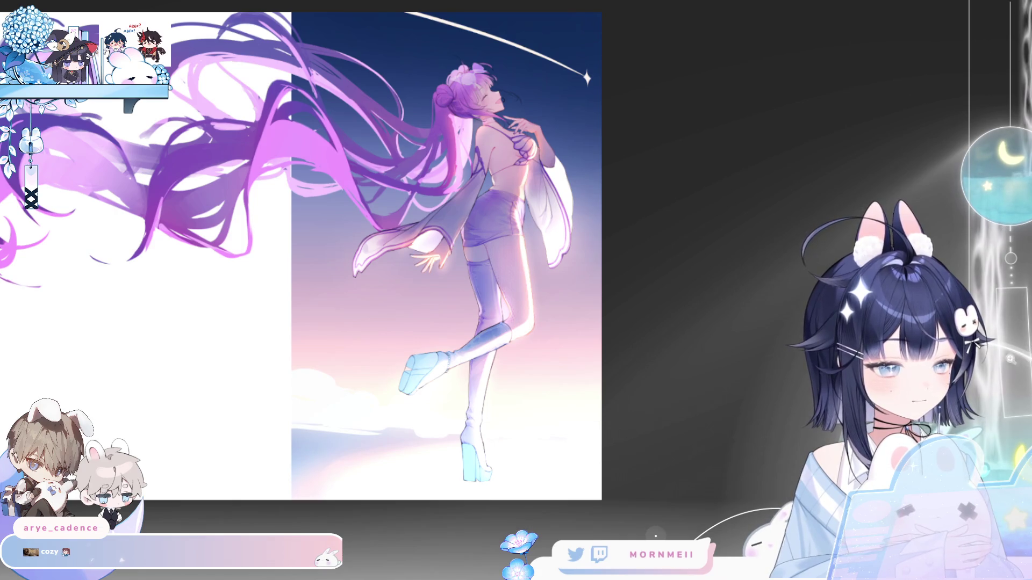
key(ctrl+minus)
key(h)
key(h)
click(611, 492)
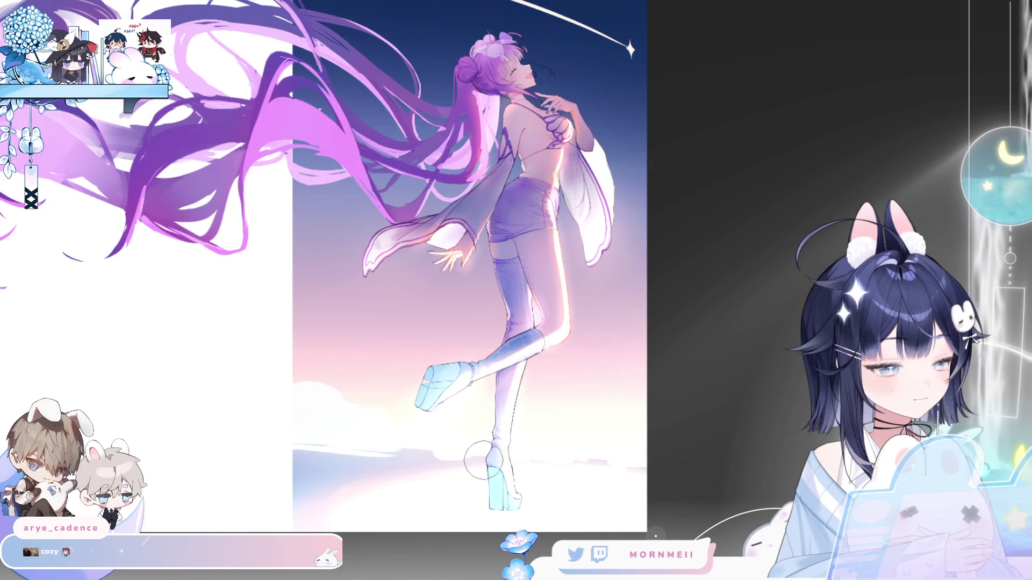
key(h)
key(h)
drag(673, 460, 667, 519)
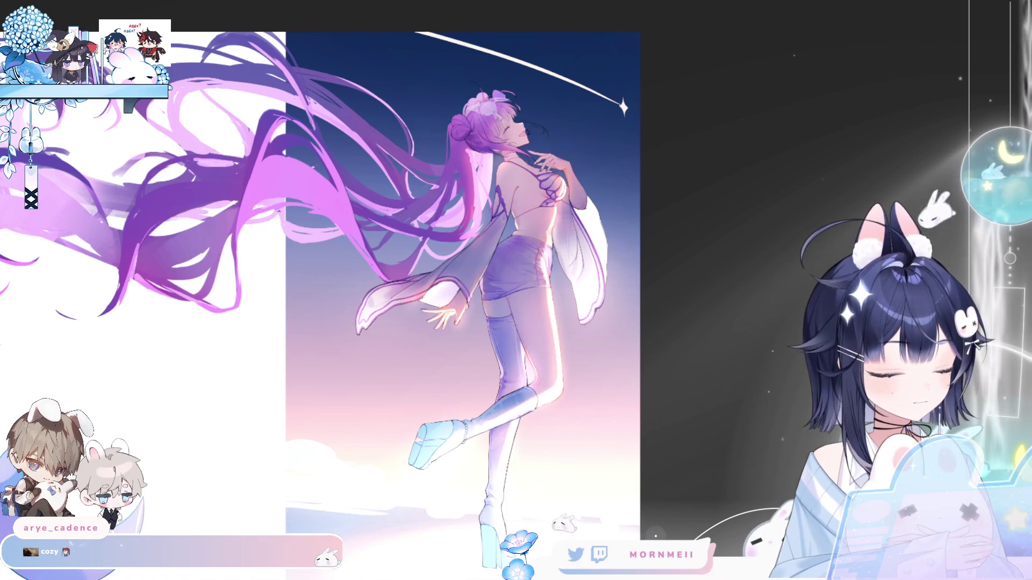
key(h)
key(h)
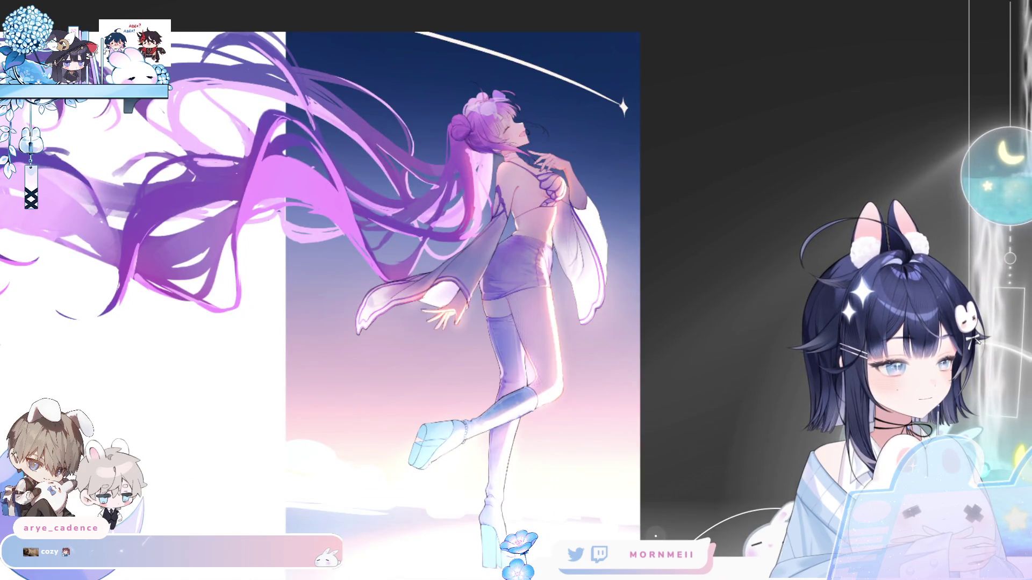
scroll(475, 426, down, 3)
key(h)
key(h)
click(475, 426)
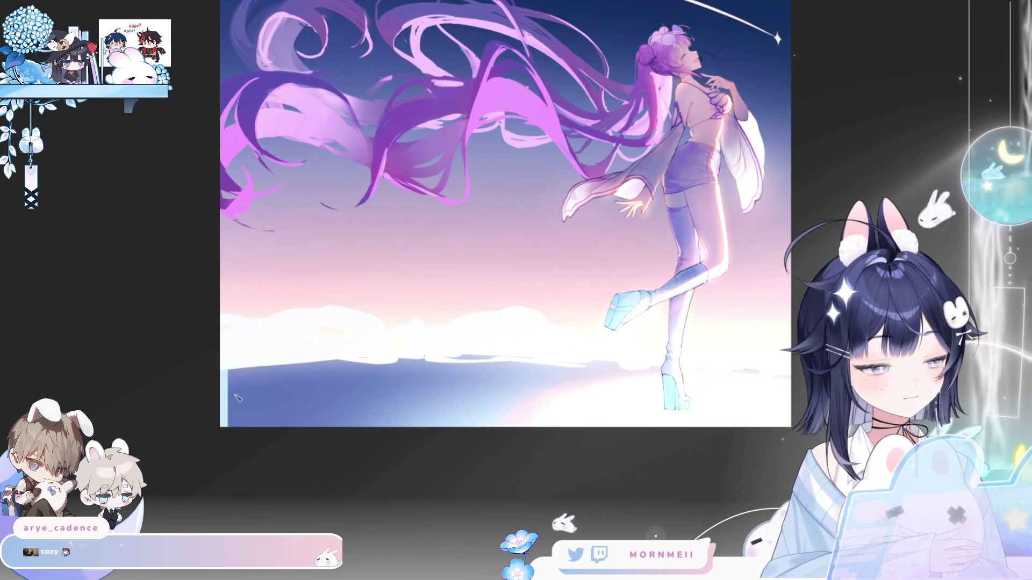
key(h)
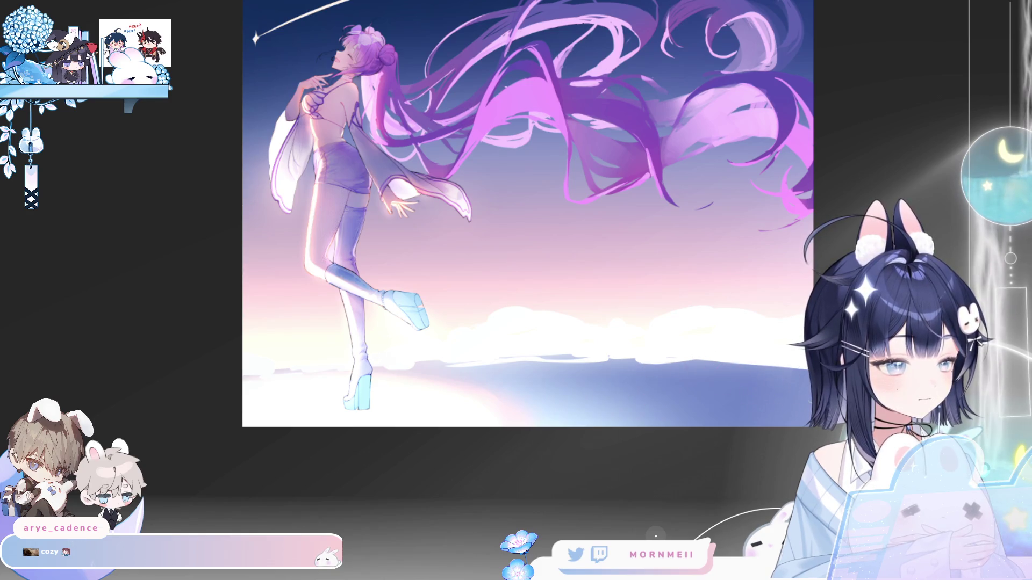
key(h)
key(ctrl+minus)
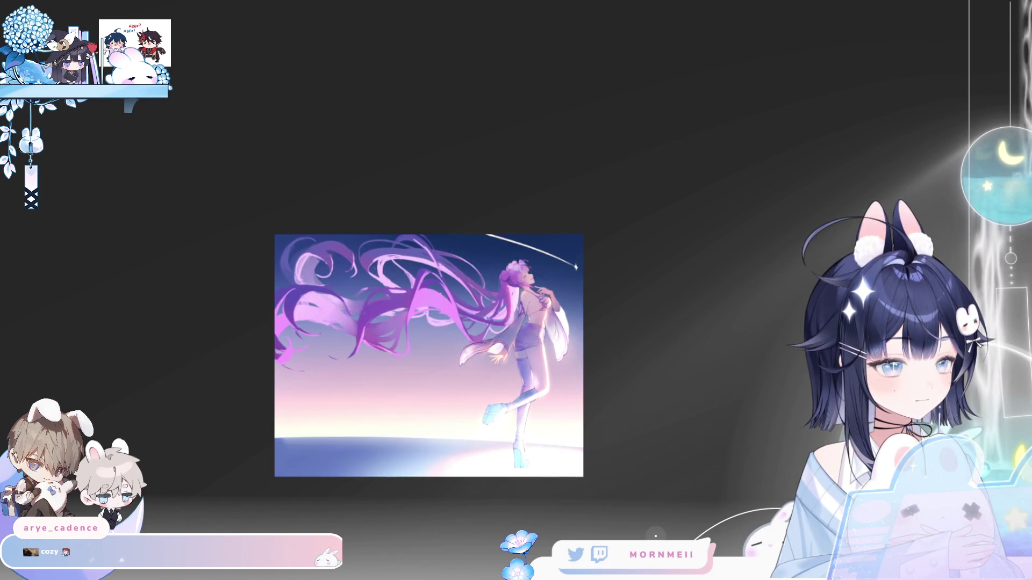
Brush pink onto the white clouds below and to the right of the figure.
click(533, 444)
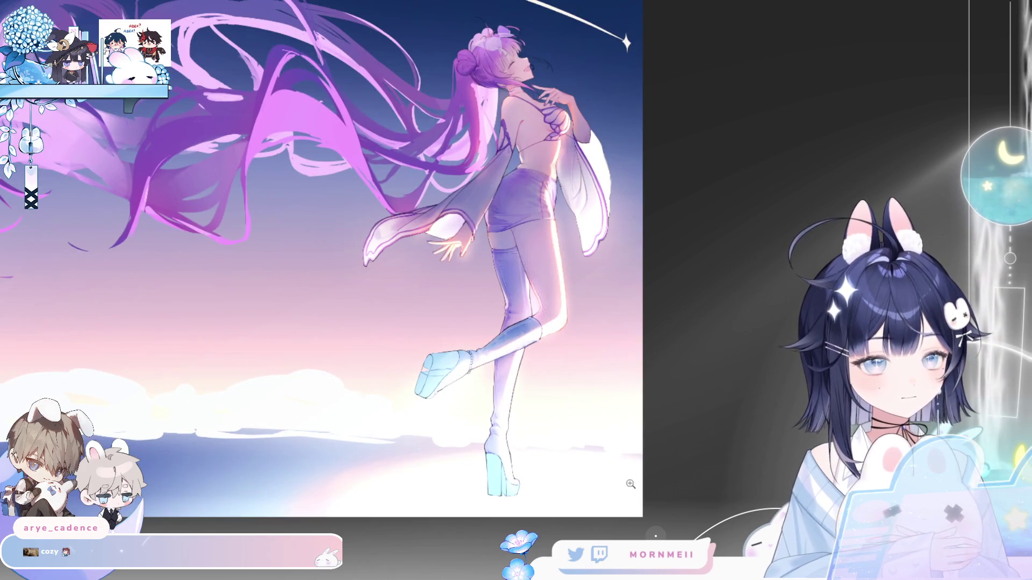
key(h)
click(627, 457)
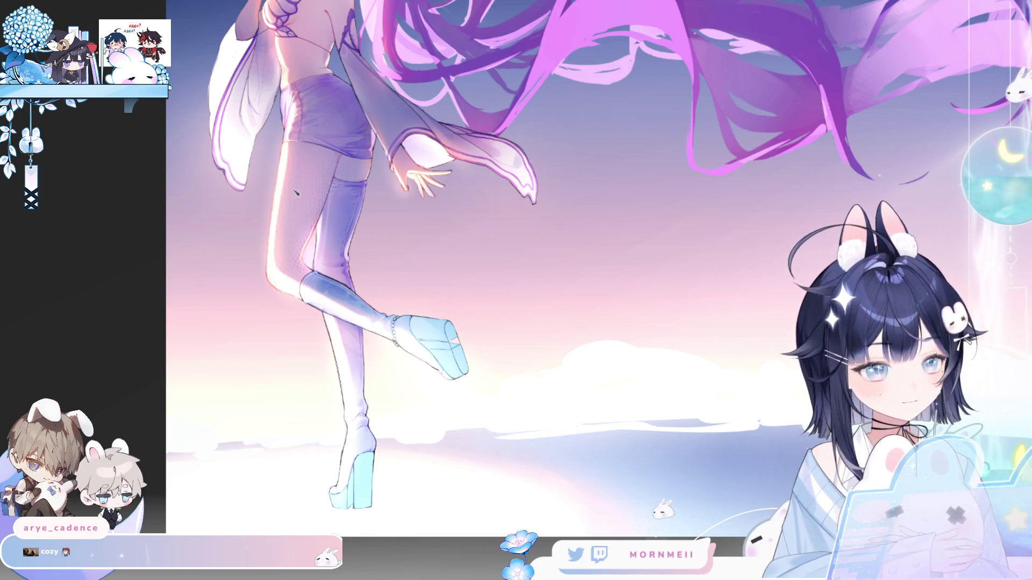
drag(253, 454, 323, 444)
key(ctrl+z)
drag(258, 457, 452, 445)
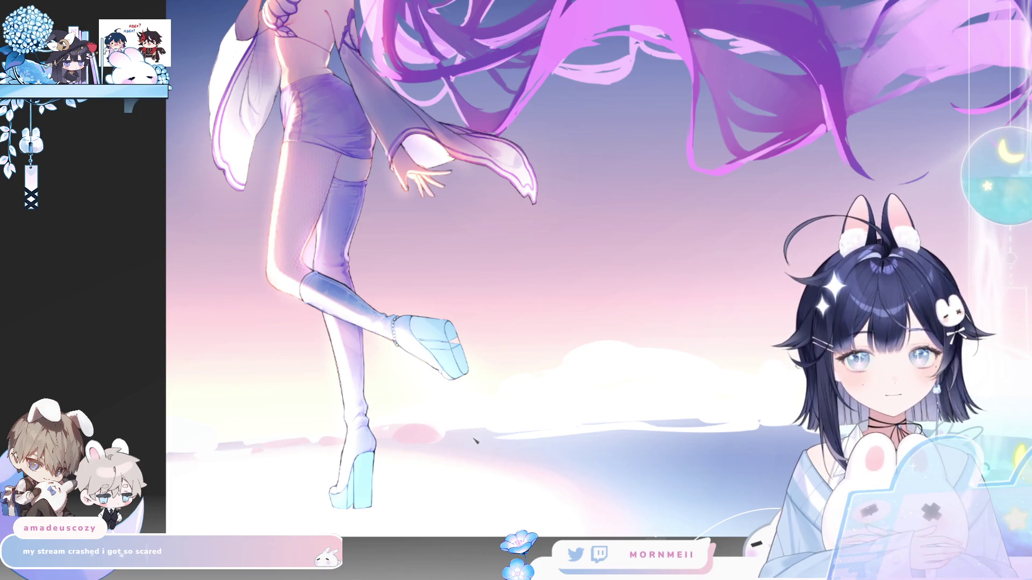
scroll(532, 435, up, 3)
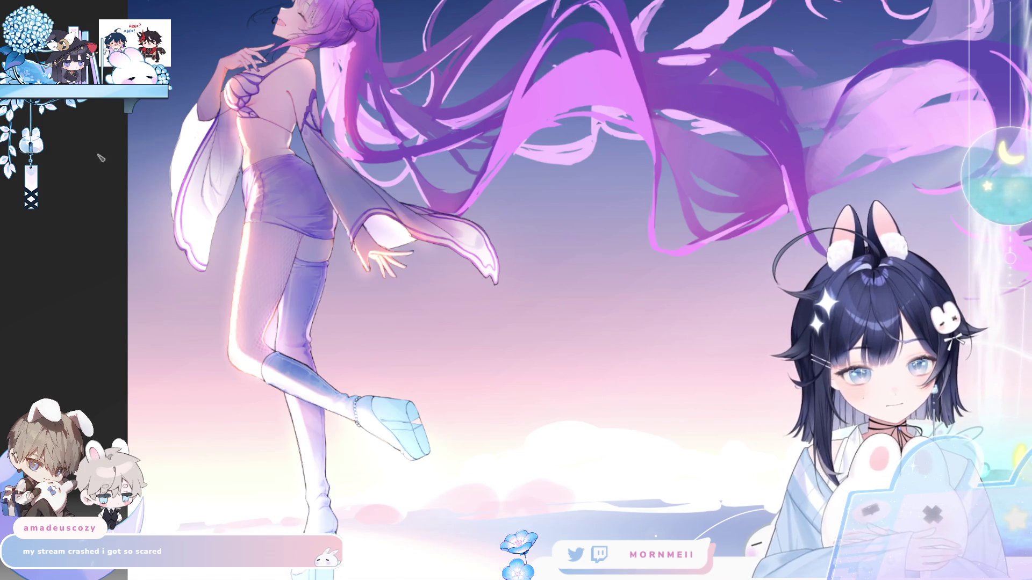
mouse_move(412, 550)
mouse_down()
mouse_move(393, 520)
mouse_move(375, 523)
mouse_move(440, 494)
mouse_move(634, 484)
mouse_move(554, 457)
mouse_up()
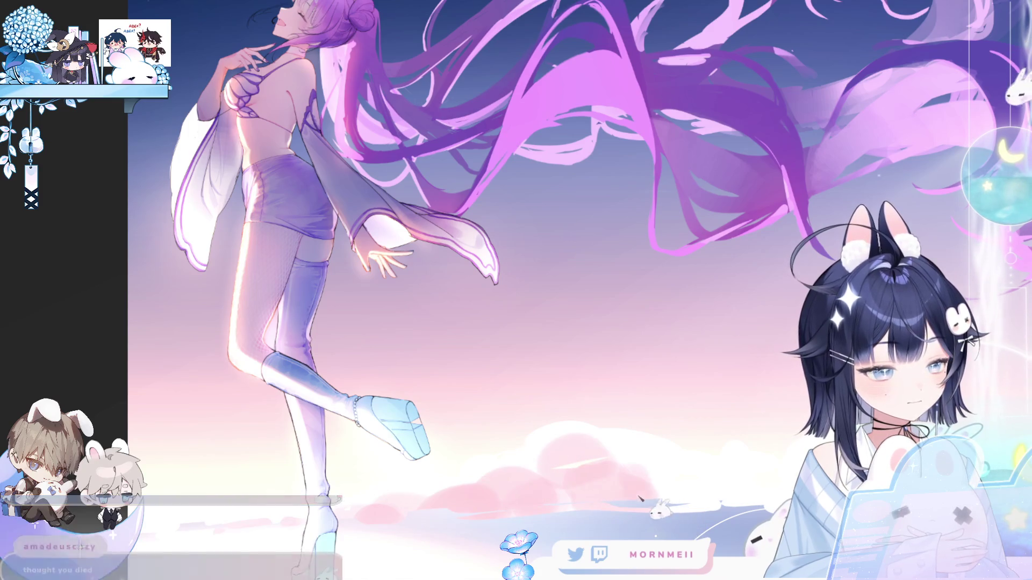
drag(678, 484, 713, 516)
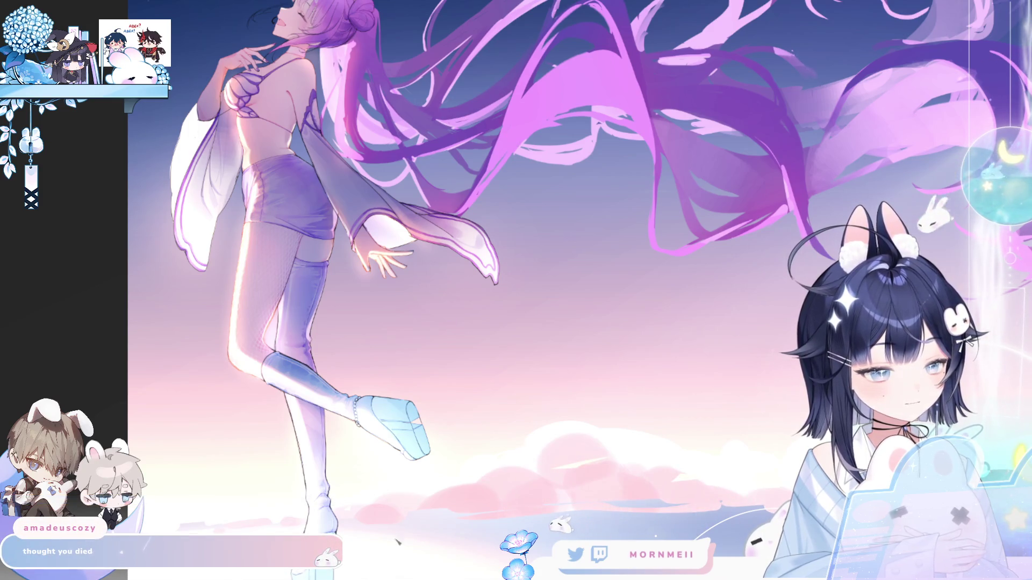
Check the painting mirrored, flip it back, and fit the whole illustration in view.
key(h)
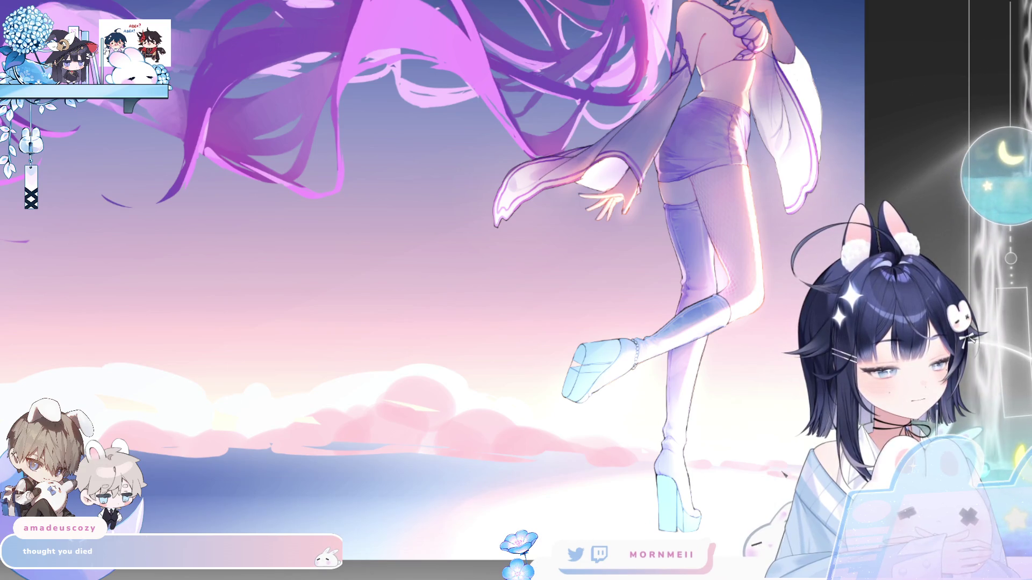
key(h)
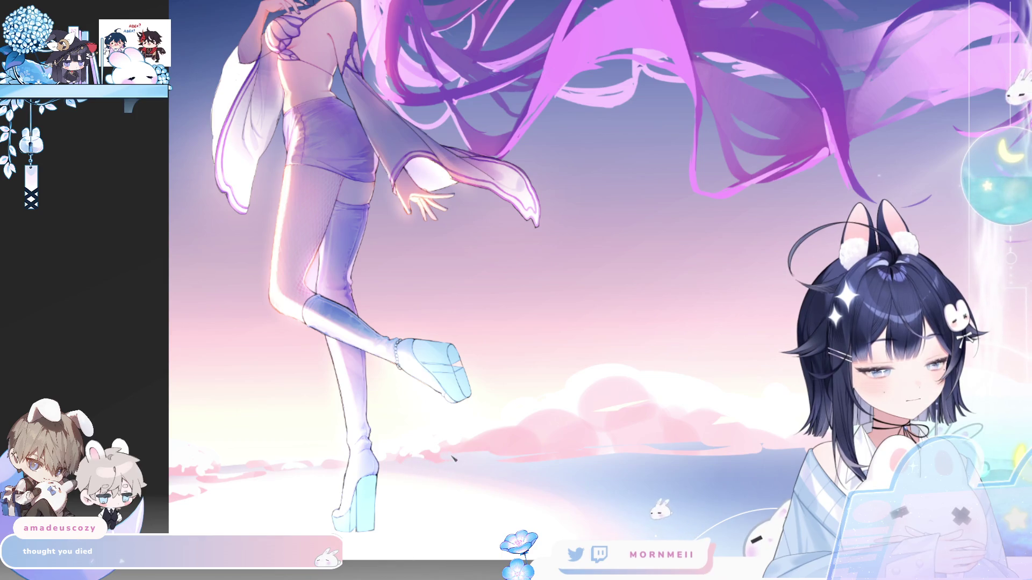
key(ctrl+0)
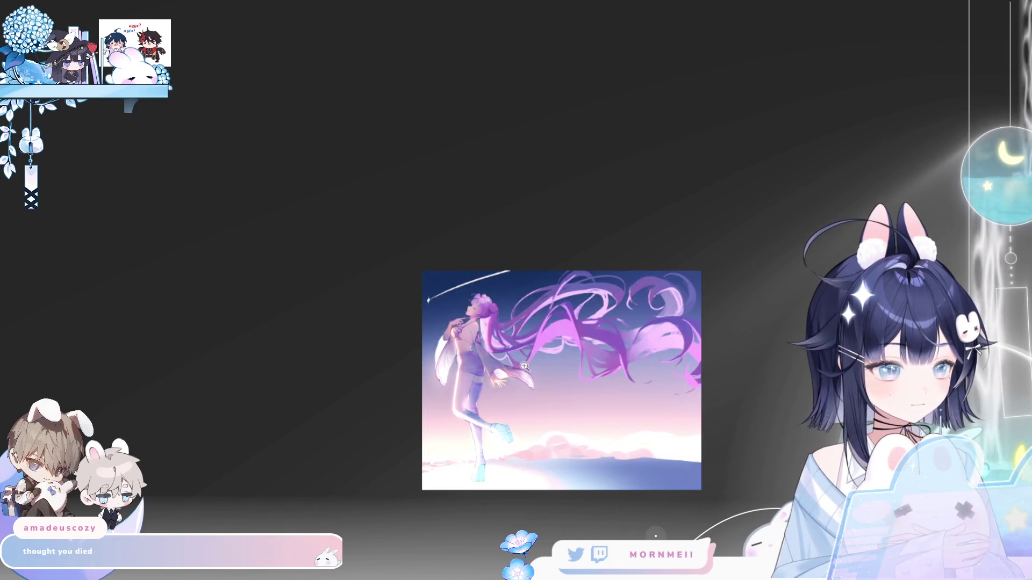
Zoom in, check the canvas mirrored, and pan up to frame the upper sky and shooting star.
click(566, 348)
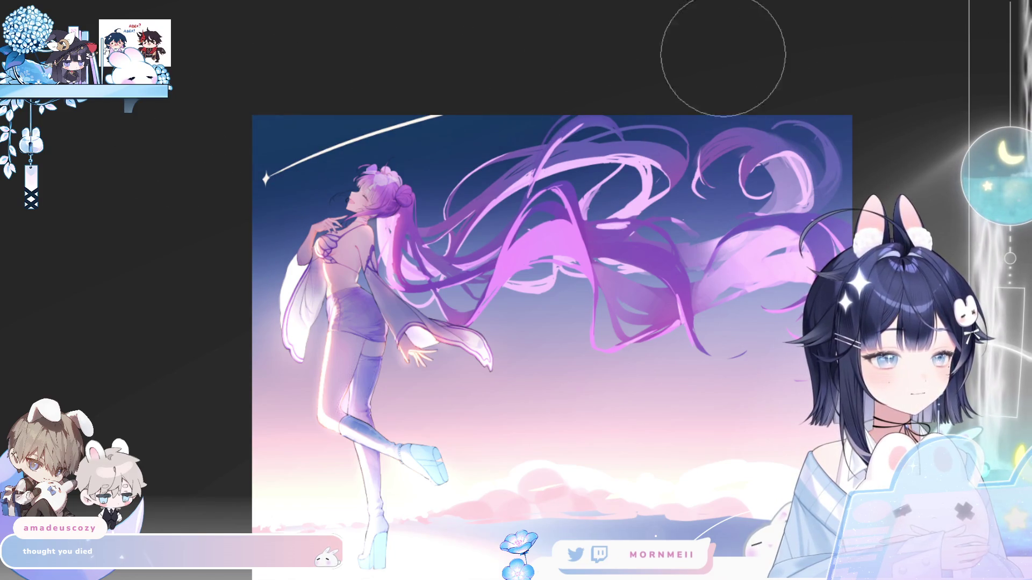
key(m)
key(m)
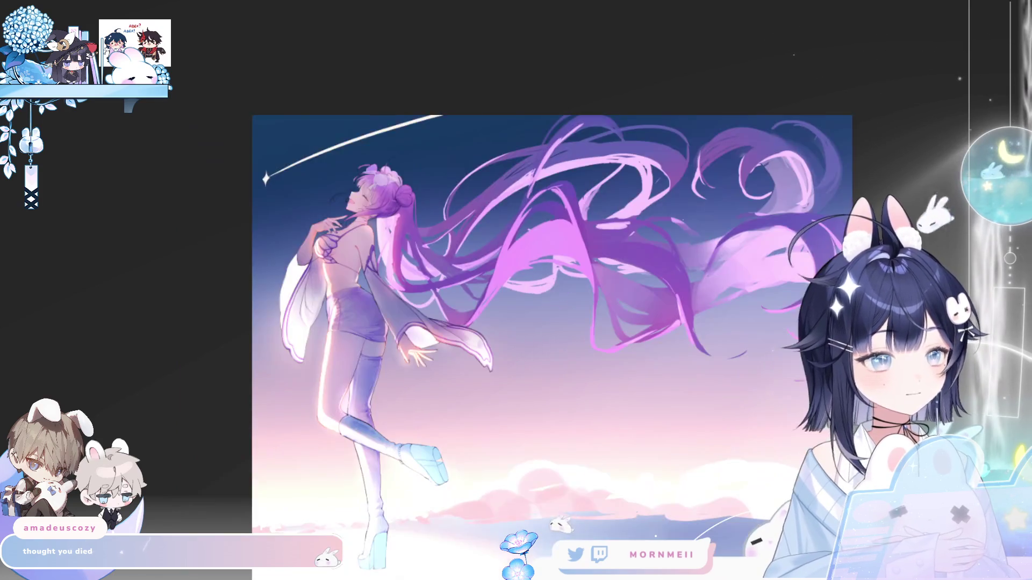
key(m)
key(m)
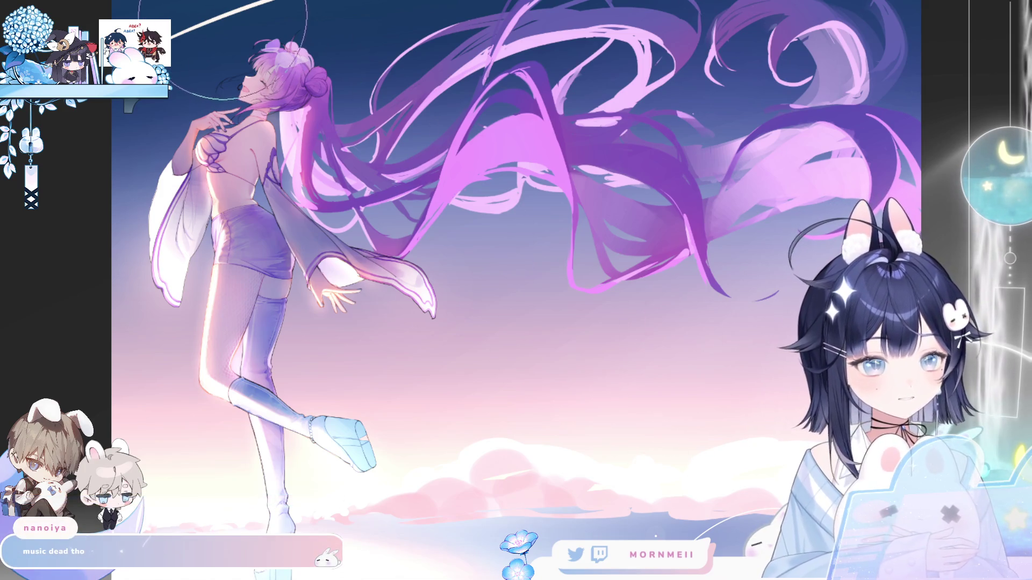
drag(347, 120, 377, 243)
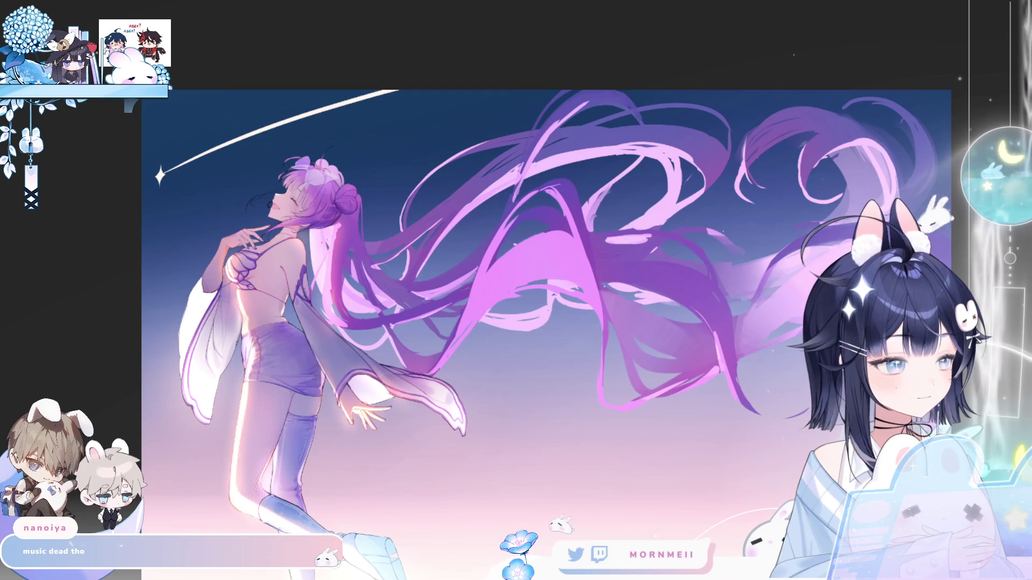
drag(343, 44, 309, 119)
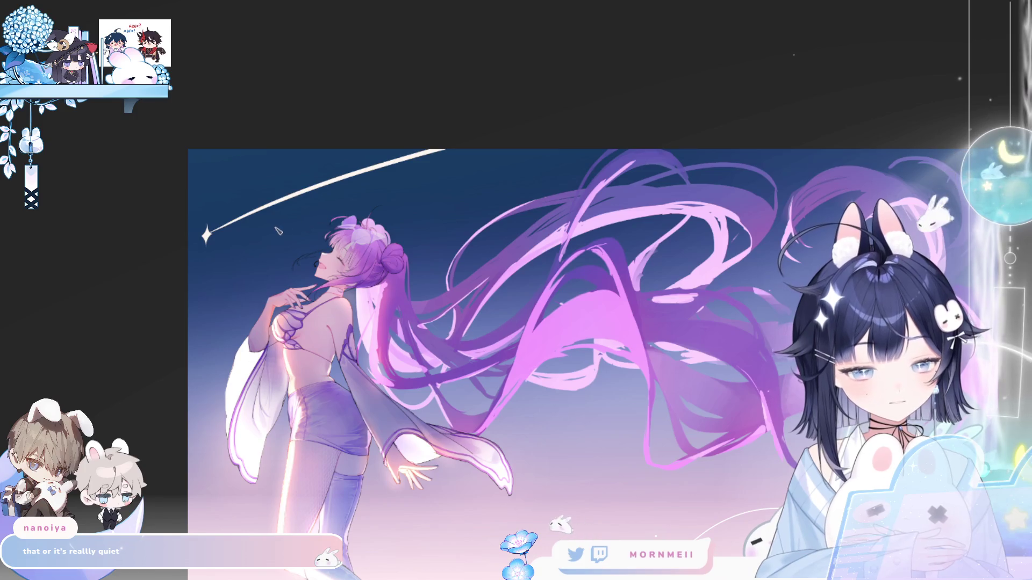
Sketch a long soft white streak across the sky, redrawing it until it reads right.
drag(274, 231, 408, 190)
key(ctrl+z)
drag(269, 234, 449, 184)
key(ctrl+z)
key(ctrl+z)
key(ctrl+z)
drag(255, 237, 545, 182)
drag(318, 226, 492, 175)
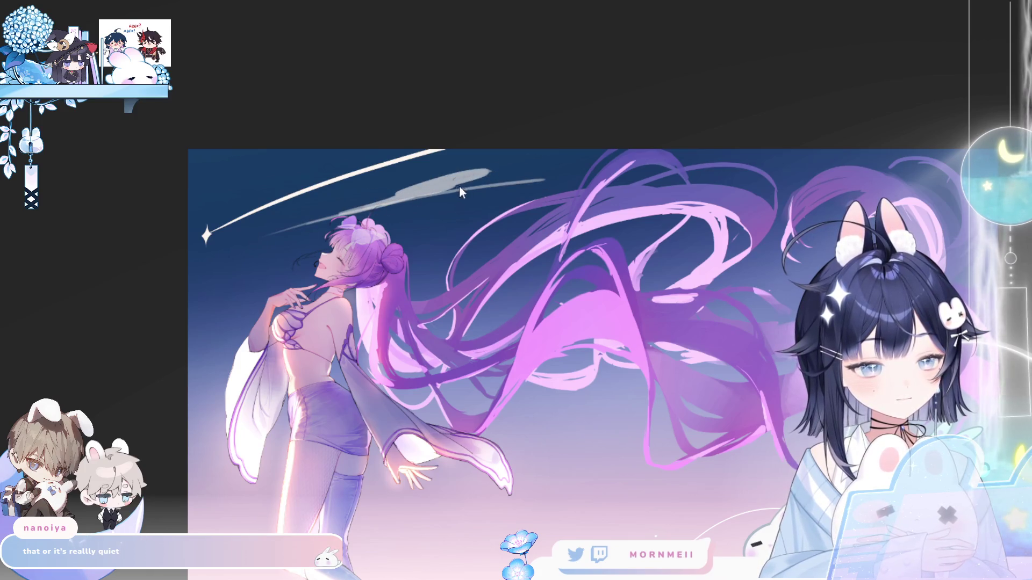
Build a whitish cloud under the shooting star, adding a puffy top and extending it rightward.
drag(425, 196, 575, 169)
drag(403, 178, 540, 171)
drag(401, 177, 449, 168)
mouse_move(402, 205)
mouse_down()
mouse_move(460, 180)
mouse_move(581, 168)
mouse_up()
drag(403, 177, 493, 172)
key(ctrl+z)
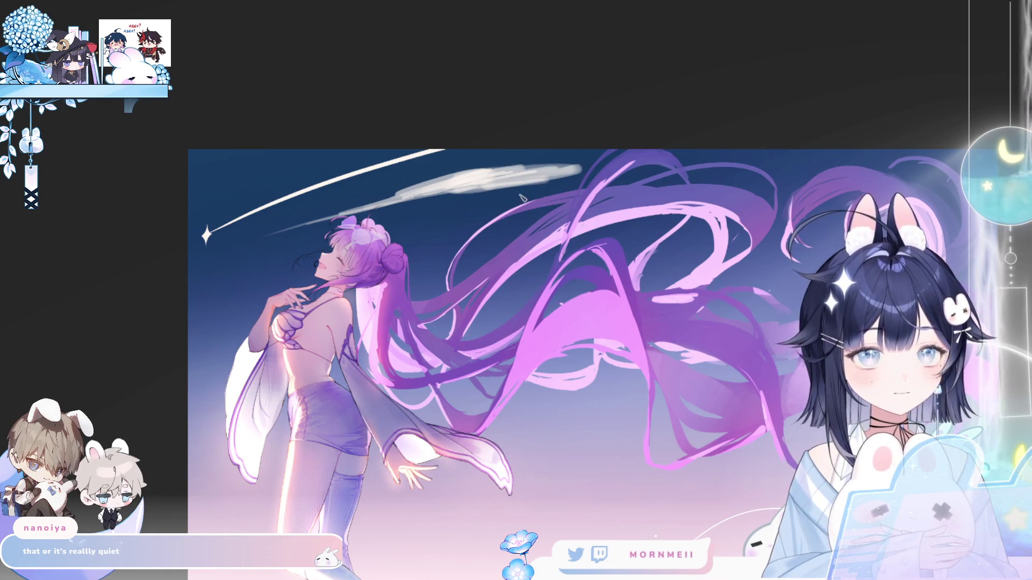
mouse_move(491, 186)
mouse_down()
mouse_move(537, 157)
mouse_move(474, 174)
mouse_move(516, 158)
mouse_up()
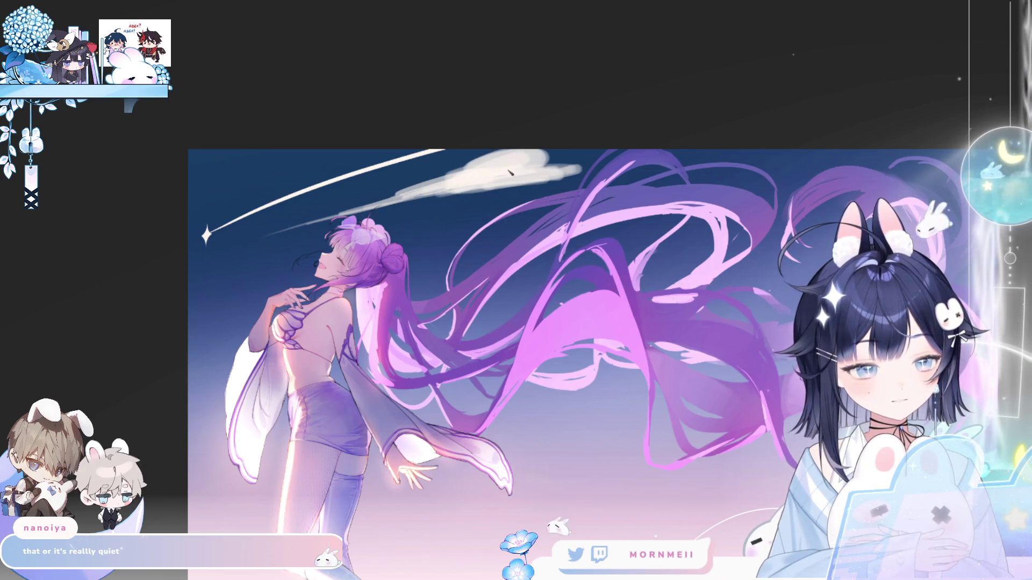
mouse_move(406, 189)
mouse_down()
mouse_move(376, 199)
mouse_move(462, 177)
mouse_move(377, 200)
mouse_move(487, 171)
mouse_up()
drag(375, 200, 485, 173)
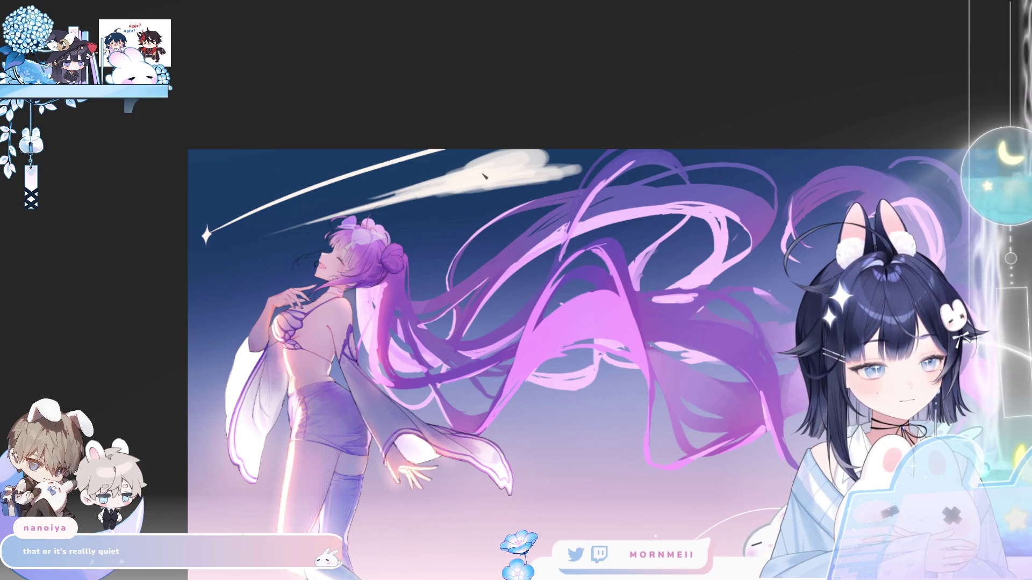
mouse_move(465, 174)
mouse_down()
mouse_move(554, 156)
mouse_move(604, 168)
mouse_move(583, 166)
mouse_move(726, 151)
mouse_up()
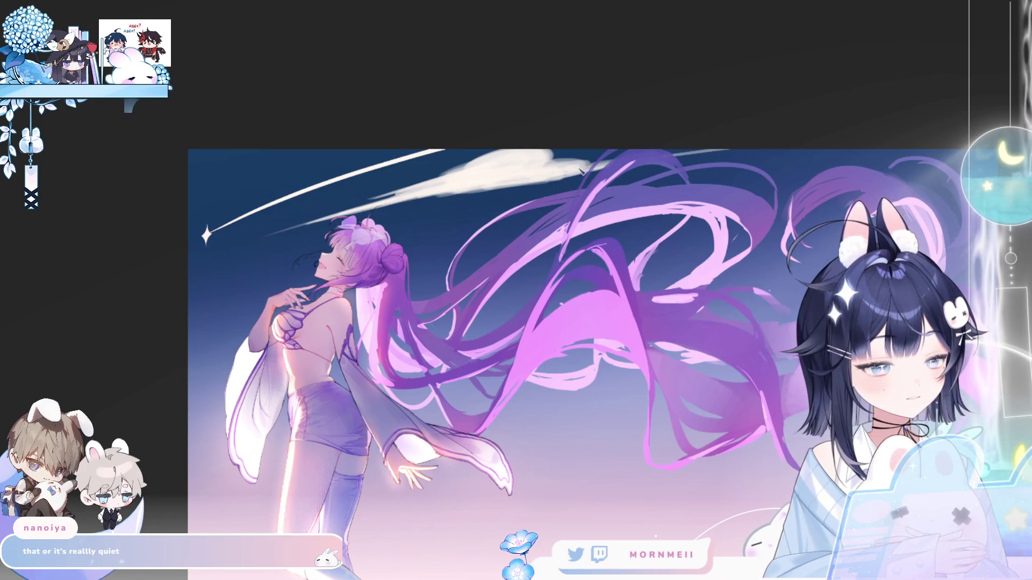
scroll(596, 212, right, 2)
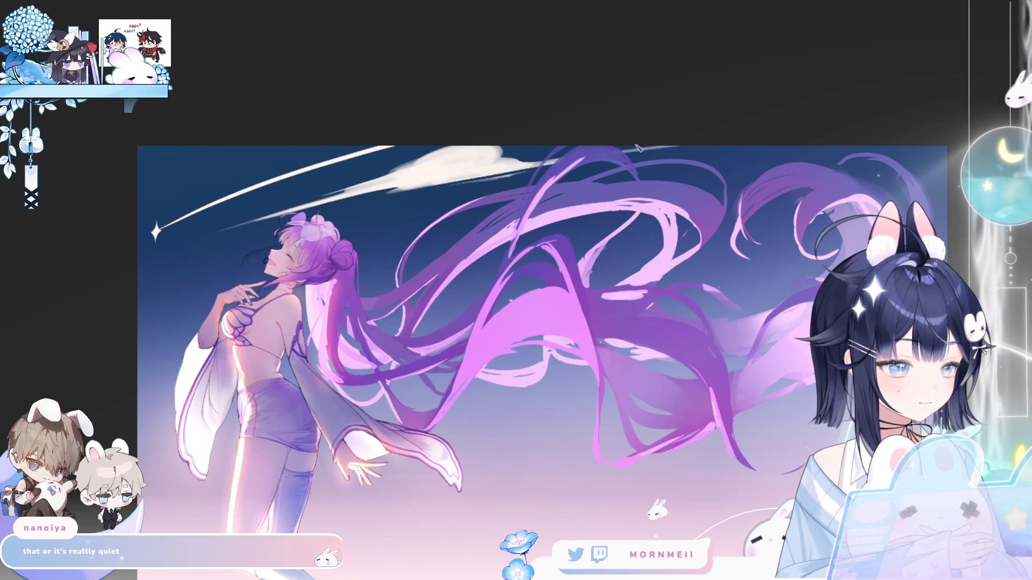
key(ctrl+minus)
key(h)
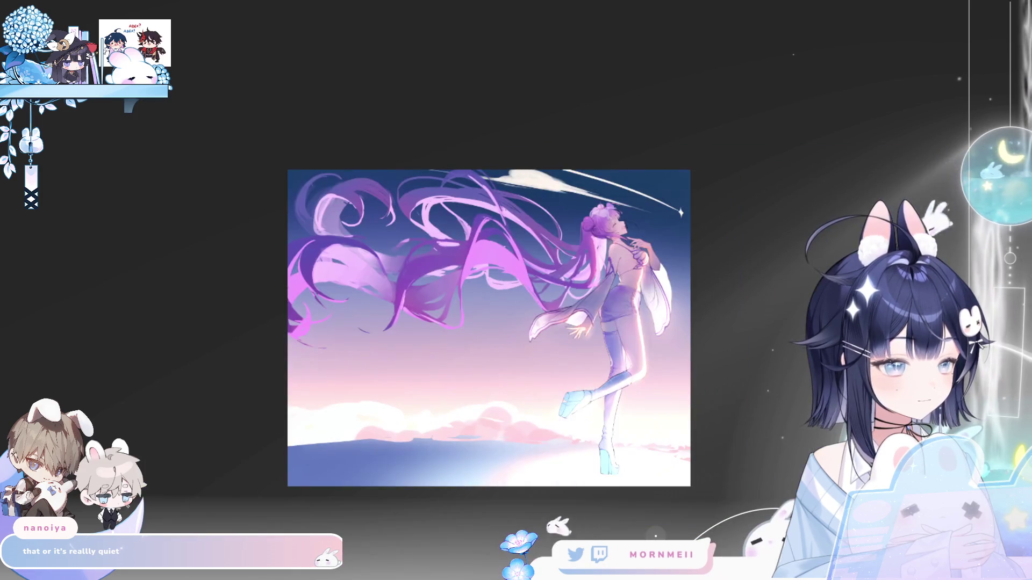
key(h)
click(531, 184)
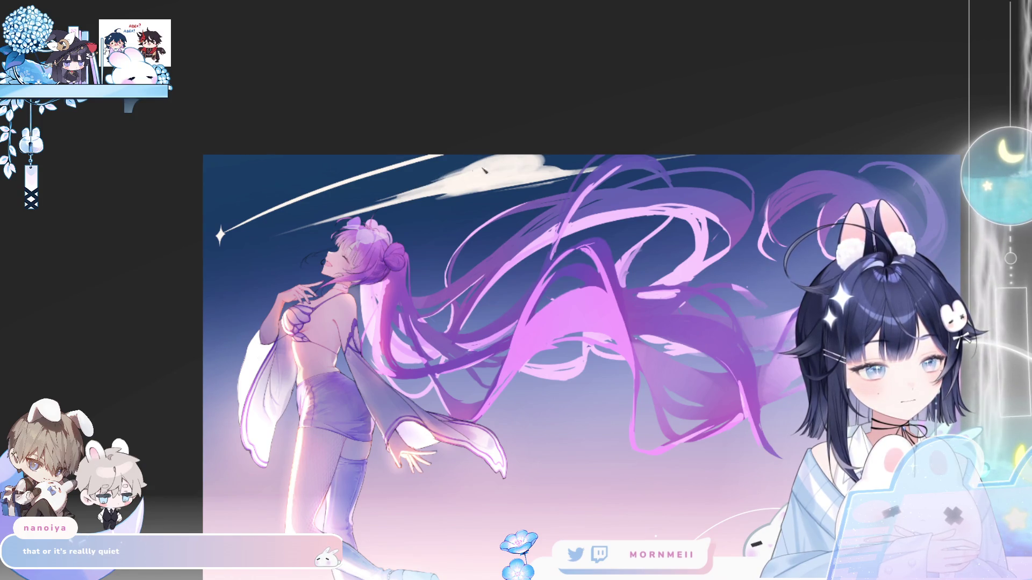
key(h)
key(h)
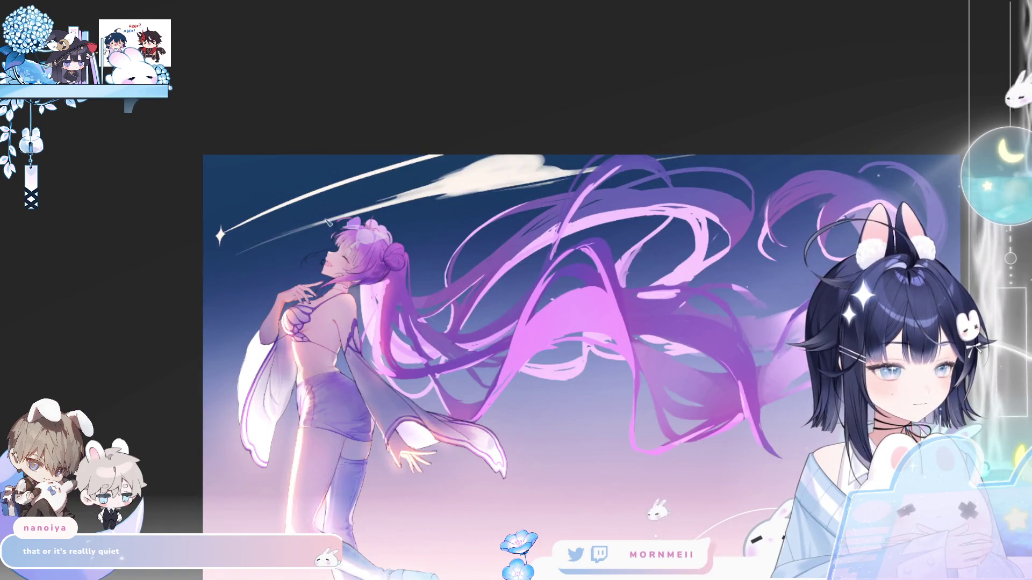
key(ctrl+minus)
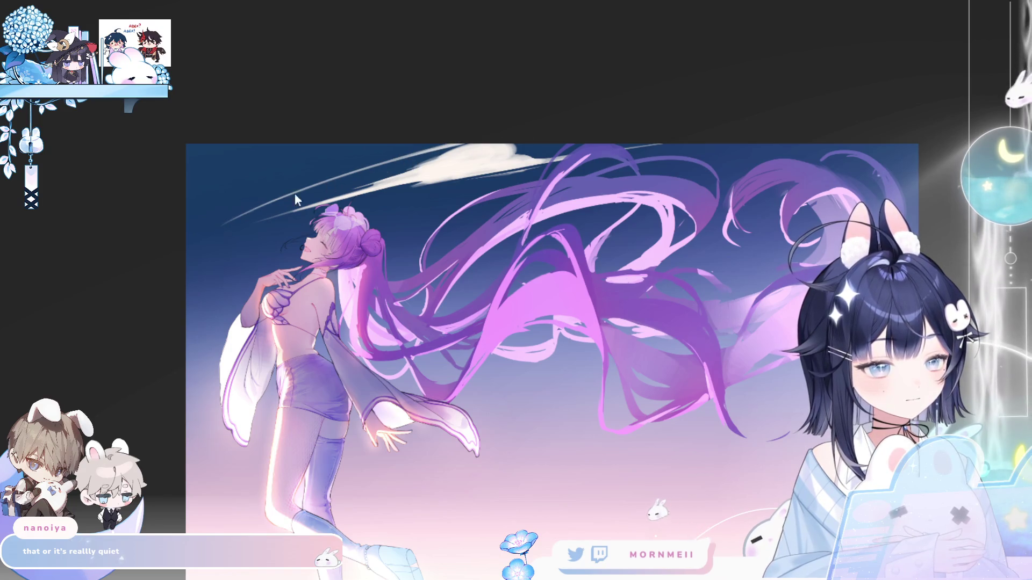
Zoom in on the shooting star's tip and brush a thick vertical sparkle ray.
click(229, 169)
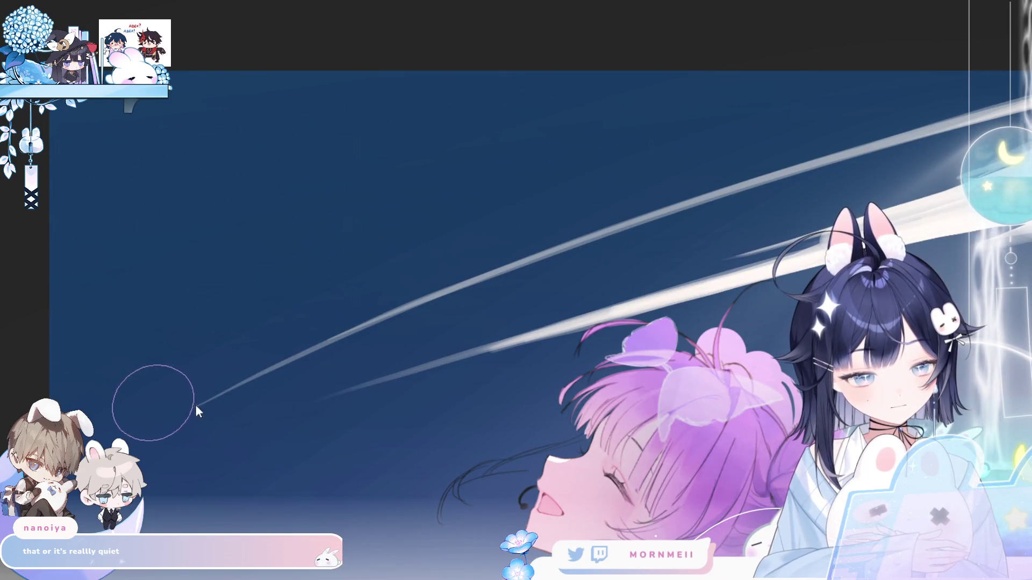
drag(193, 467, 194, 342)
drag(197, 384, 195, 436)
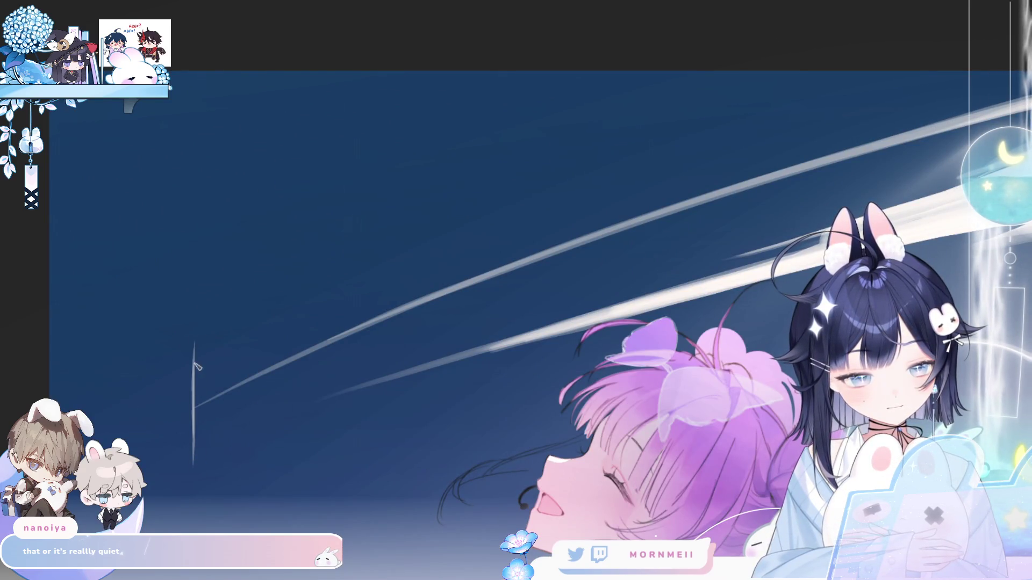
drag(195, 362, 197, 418)
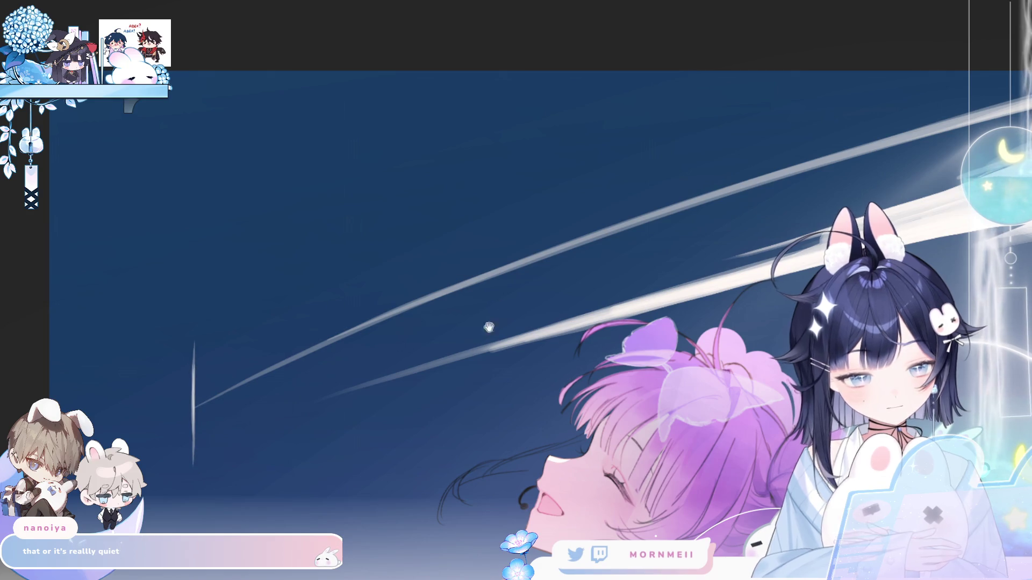
Add the sparkle's horizontal ray, brighten its centre, then zoom back out.
drag(487, 325, 848, 156)
mouse_move(512, 241)
mouse_down()
mouse_move(590, 237)
mouse_move(535, 240)
mouse_up()
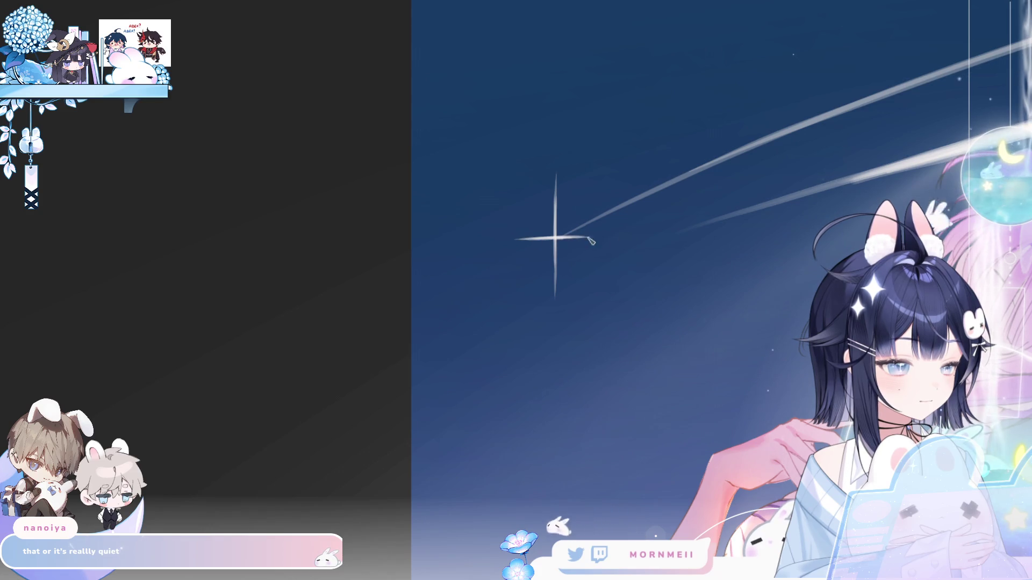
key(m)
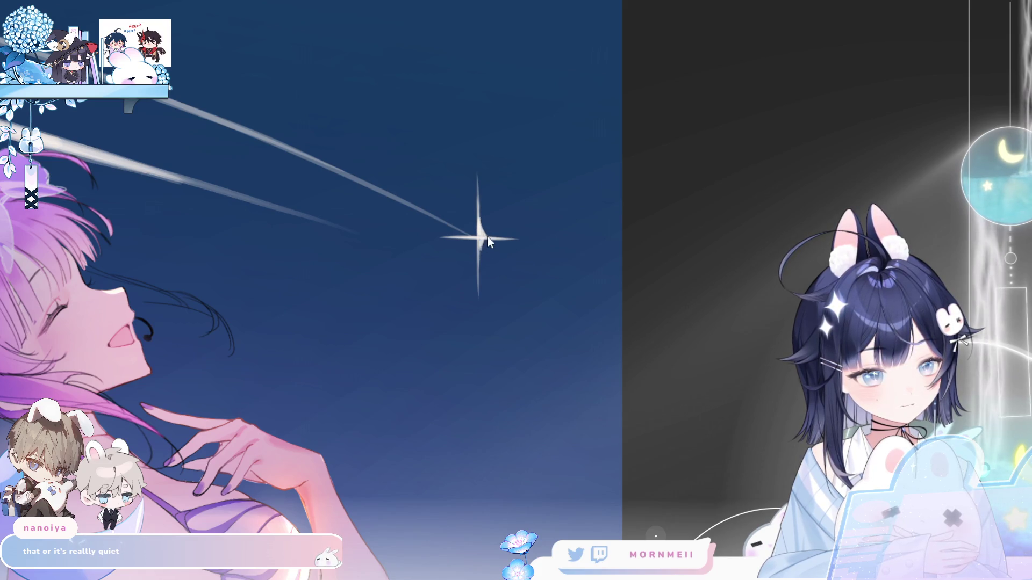
drag(480, 247, 490, 241)
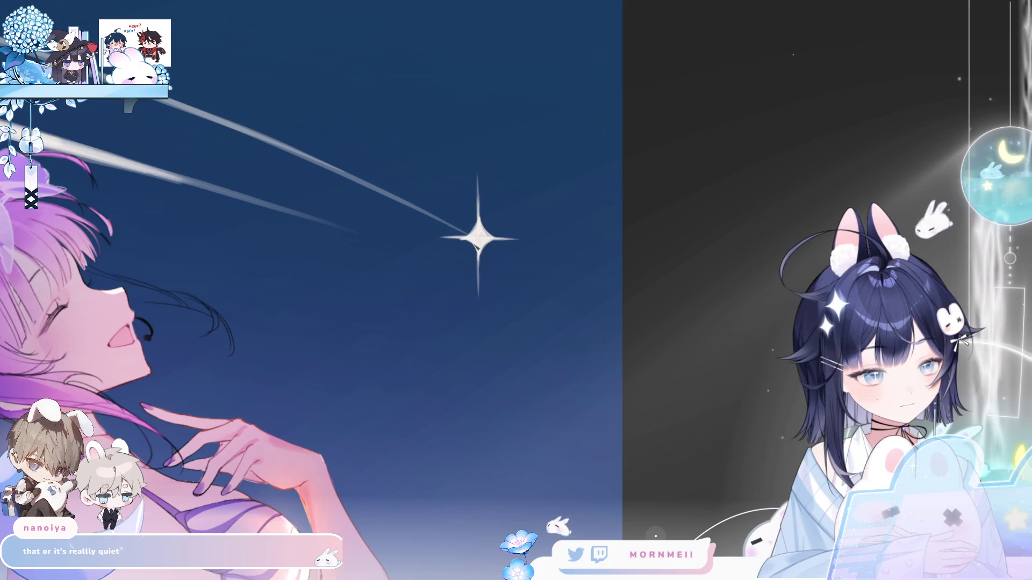
click(533, 243)
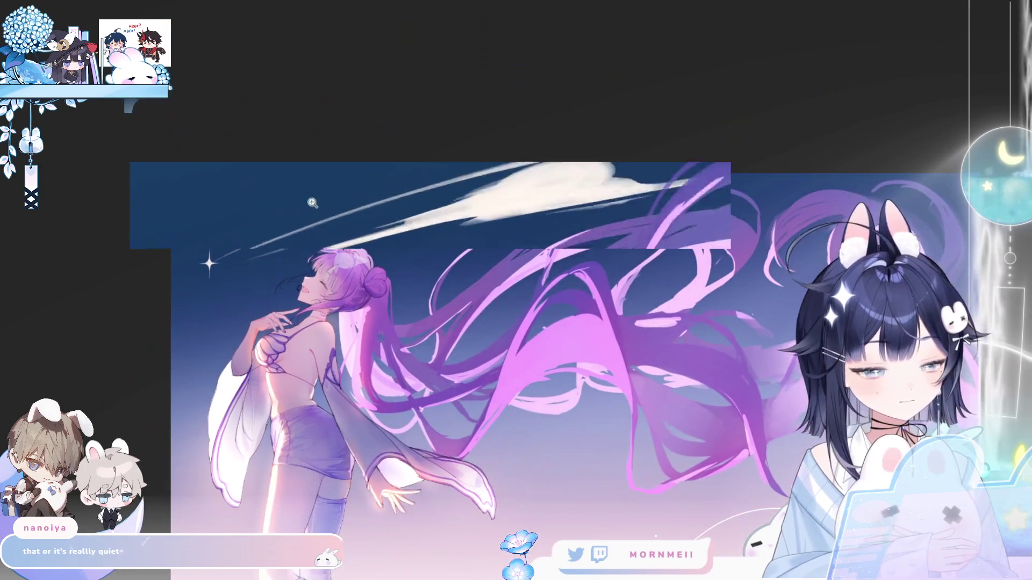
click(194, 298)
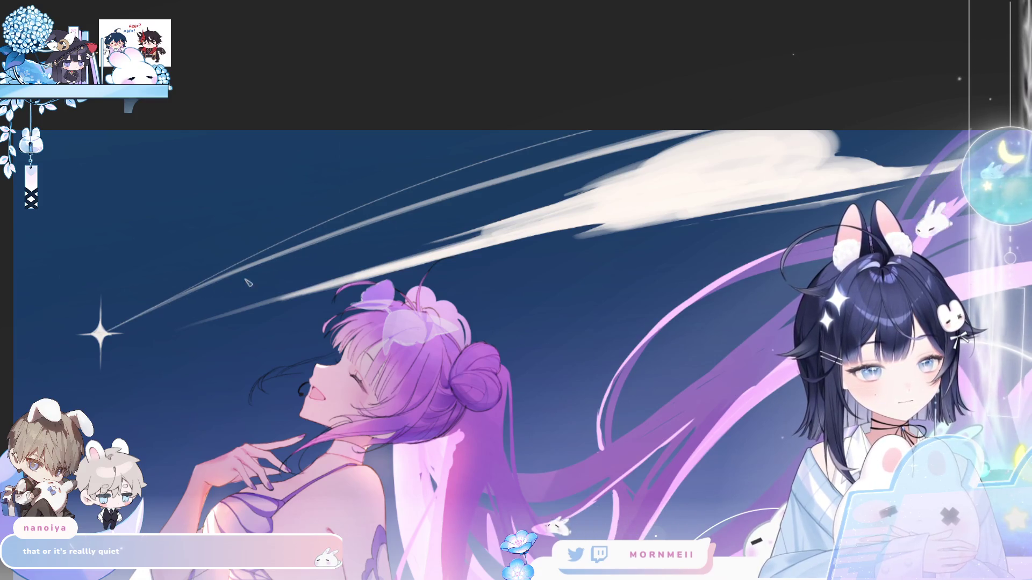
click(161, 357)
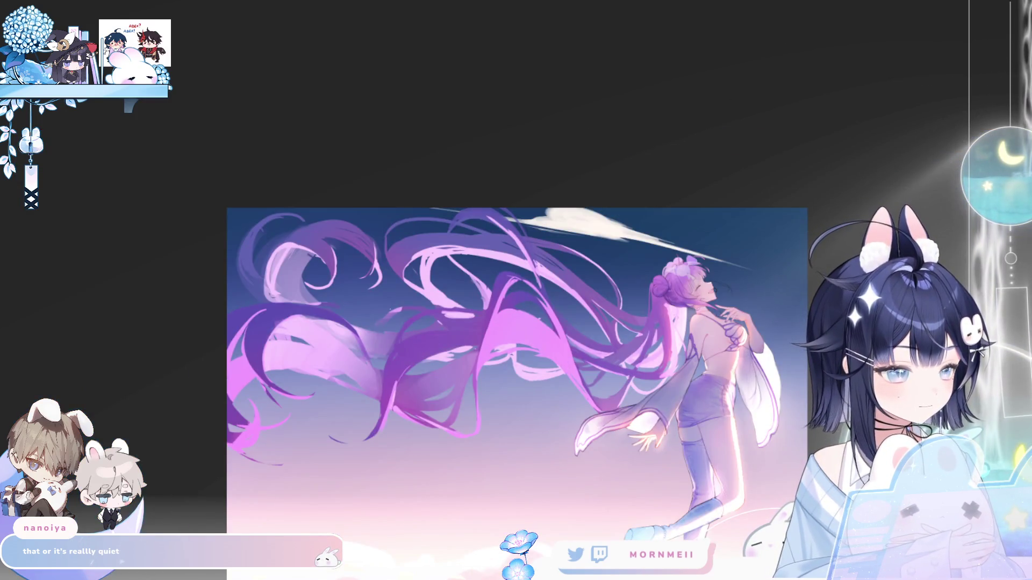
key(h)
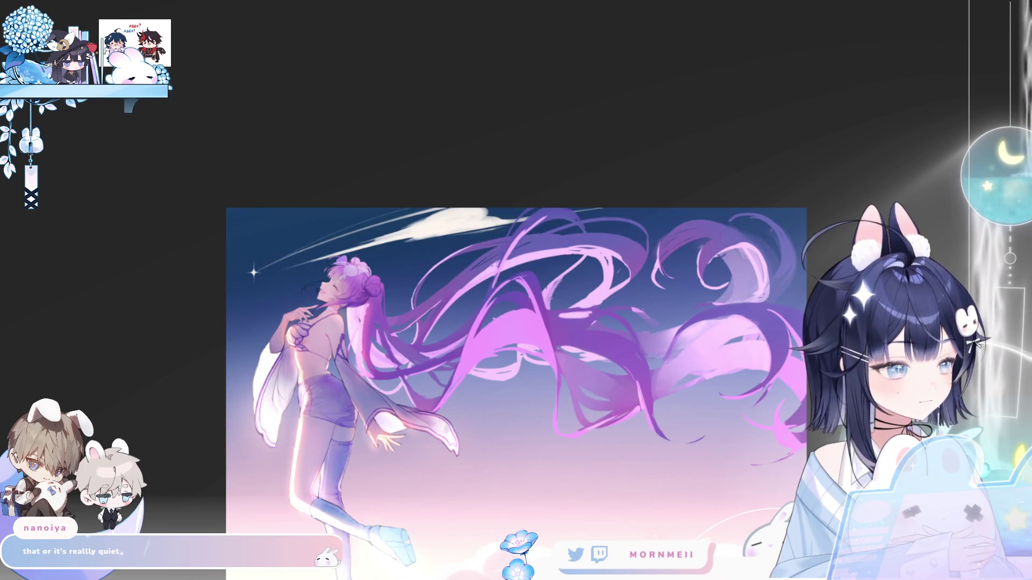
key(h)
key(h)
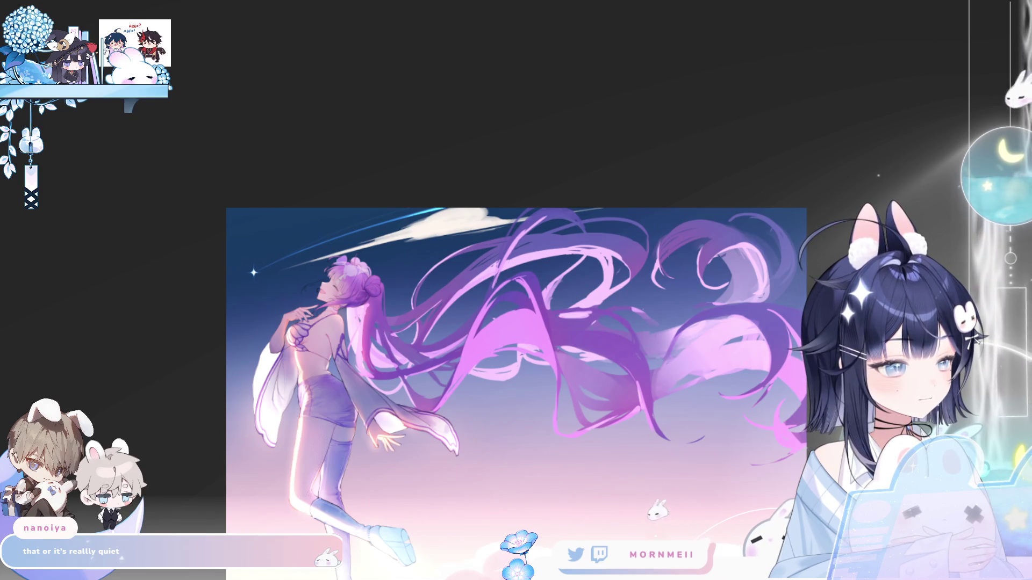
mouse_move(312, 261)
mouse_down()
mouse_move(409, 261)
mouse_move(301, 262)
mouse_up()
key(ctrl+plus)
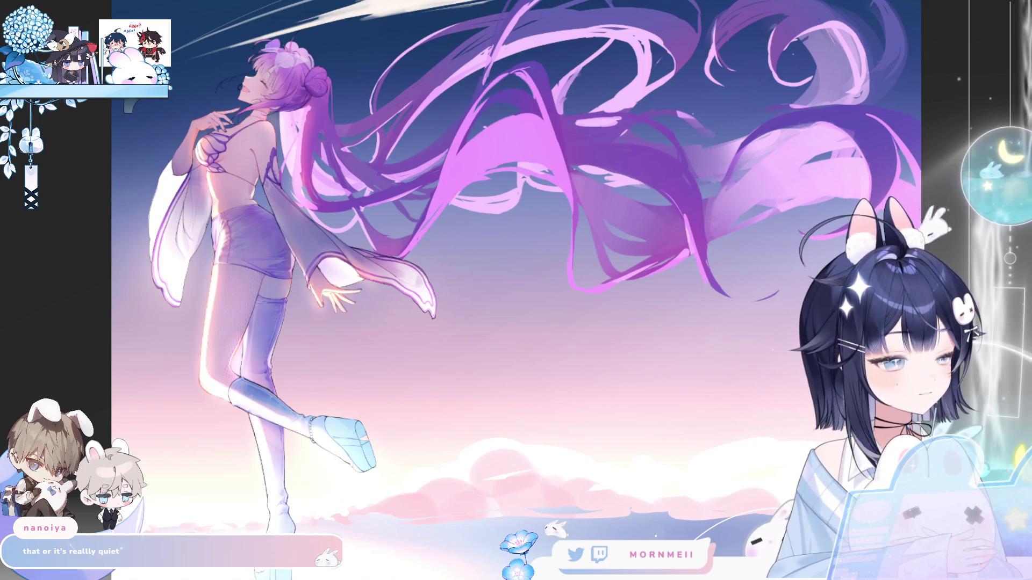
key(h)
key(h)
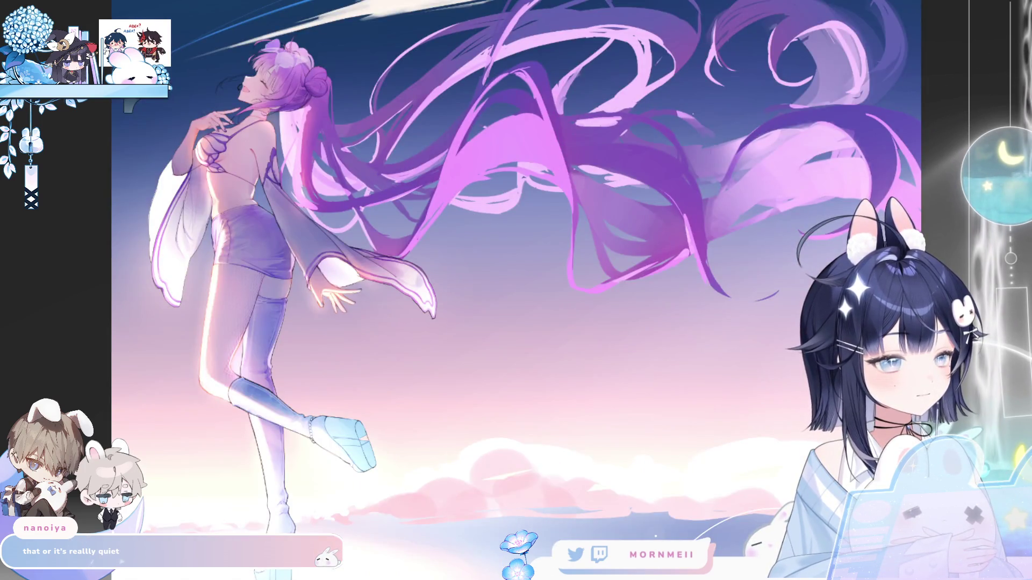
scroll(632, 256, down, 3)
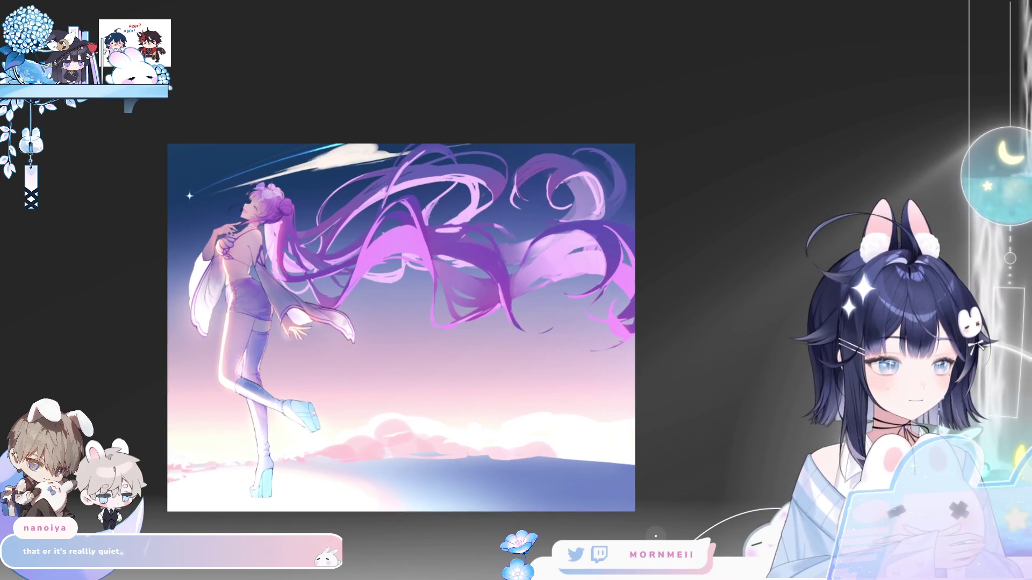
key(h)
key(h)
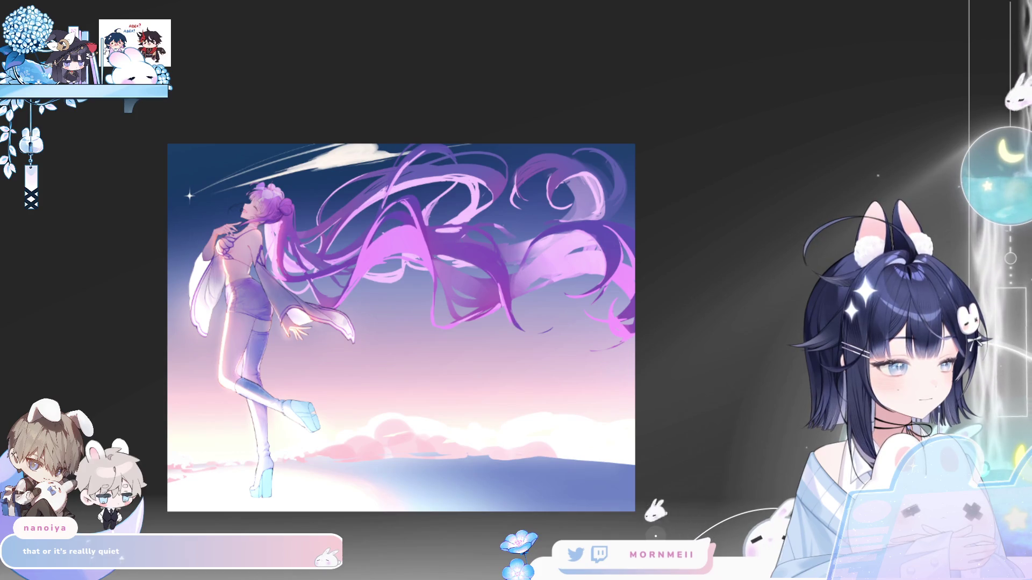
scroll(387, 163, up, 3)
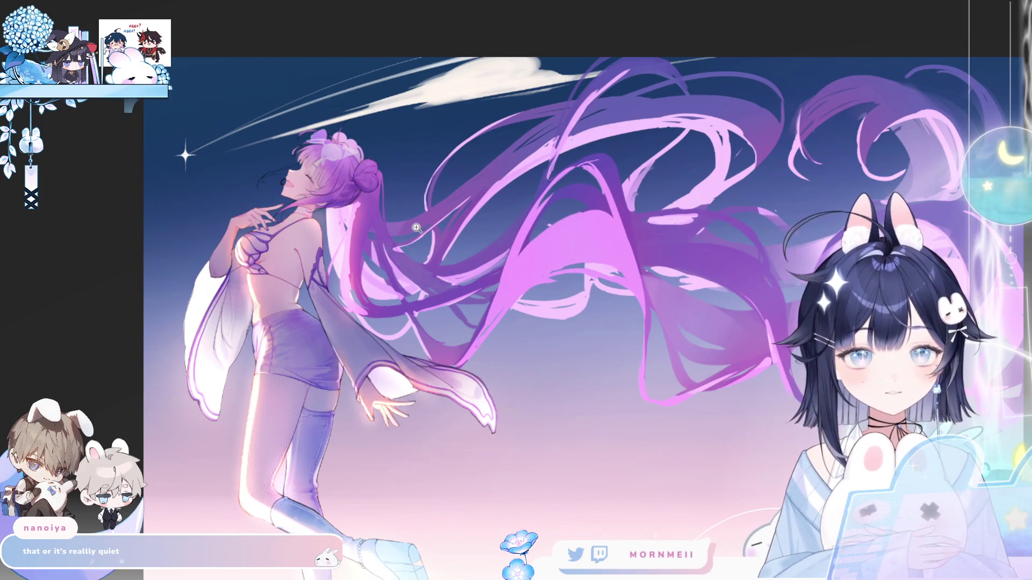
key(h)
key(h)
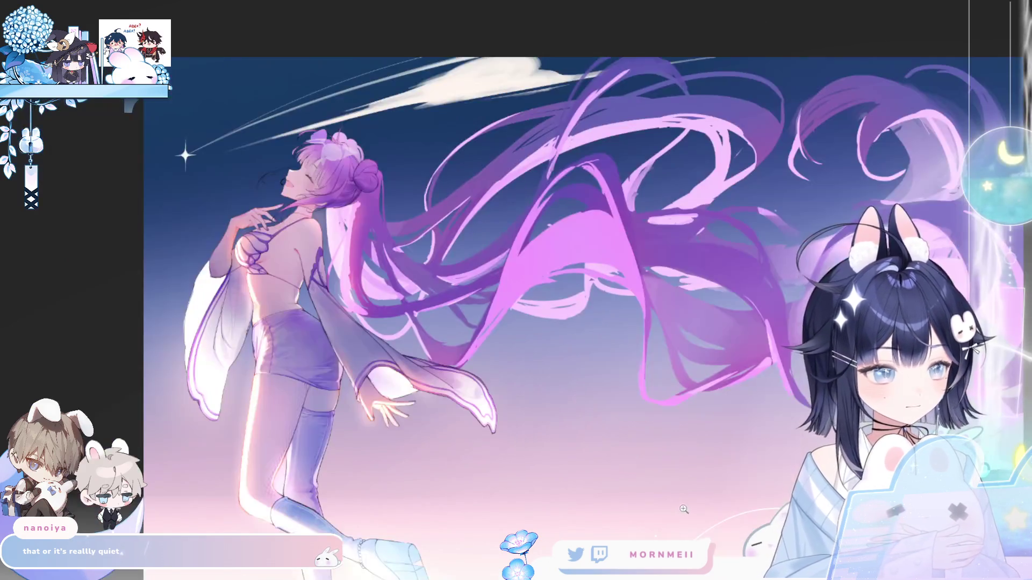
scroll(793, 316, down, 3)
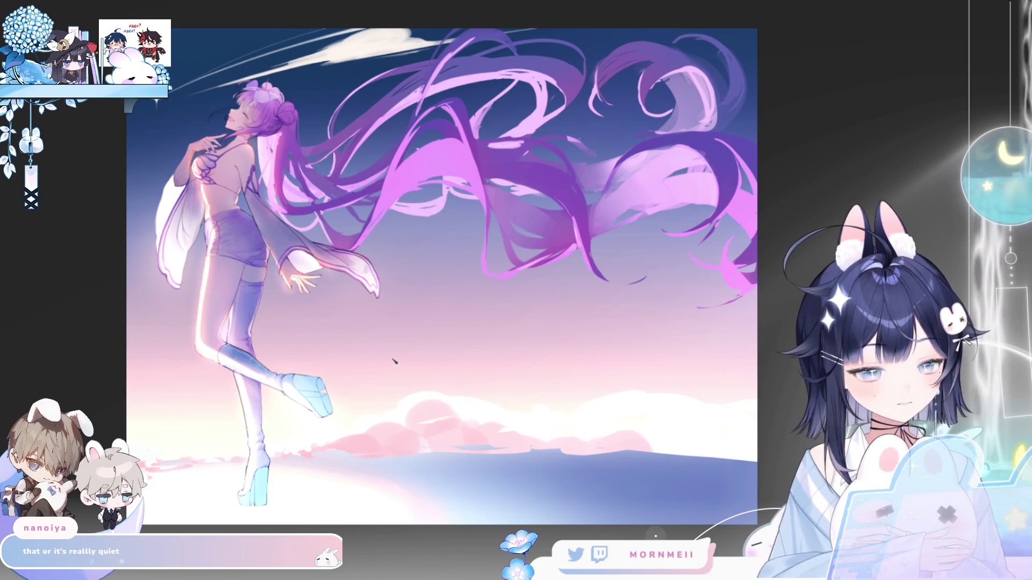
drag(177, 376, 543, 298)
Replace the pink streaks with a long light cloud streak rising diagonally from the boot.
key(ctrl+z)
drag(177, 379, 419, 337)
key(ctrl+z)
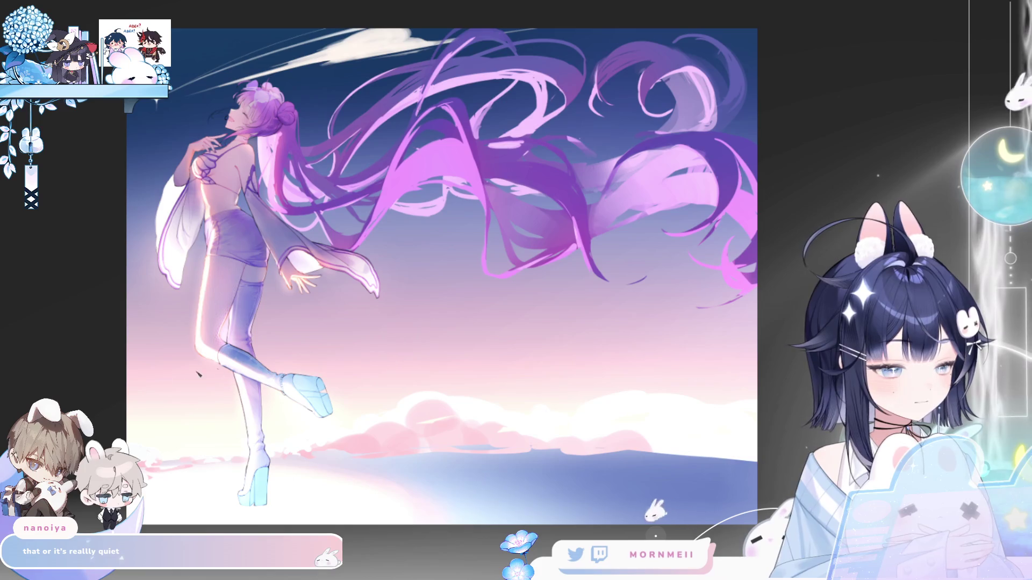
drag(277, 374, 549, 281)
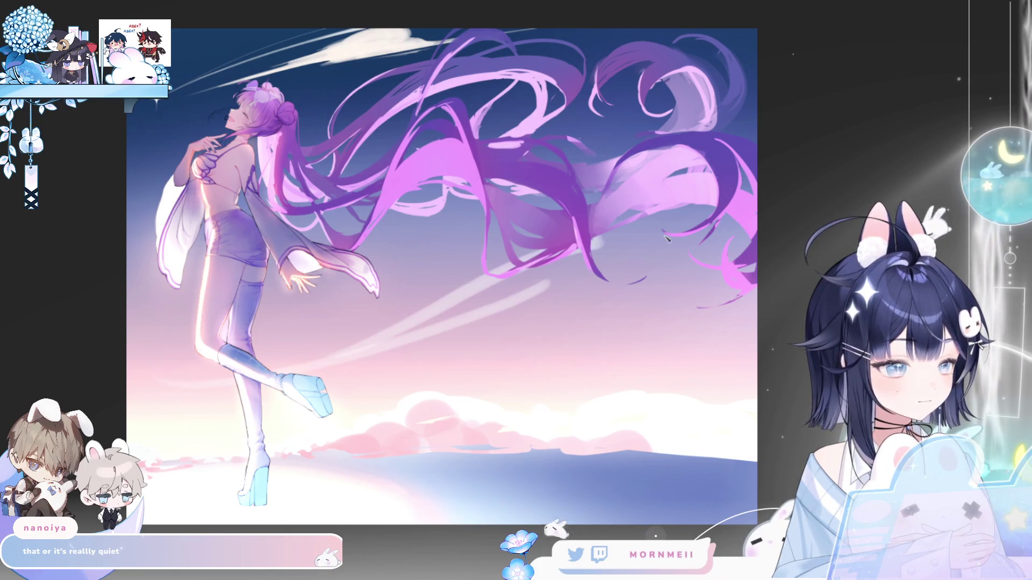
mouse_move(396, 348)
mouse_down()
mouse_move(542, 251)
mouse_move(688, 245)
mouse_move(707, 255)
mouse_move(485, 304)
mouse_up()
mouse_move(414, 325)
mouse_down()
mouse_move(535, 272)
mouse_move(694, 250)
mouse_move(742, 255)
mouse_move(468, 315)
mouse_up()
Thicken the streak toward the right edge, brighten it beside the boot, and check it mirrored.
drag(723, 272, 470, 322)
key(ctrl+z)
drag(672, 279, 588, 305)
mouse_move(669, 251)
mouse_down()
mouse_move(482, 301)
mouse_move(639, 261)
mouse_up()
drag(692, 239, 540, 269)
mouse_move(481, 282)
mouse_down()
mouse_move(362, 352)
mouse_move(271, 363)
mouse_up()
drag(342, 361, 421, 306)
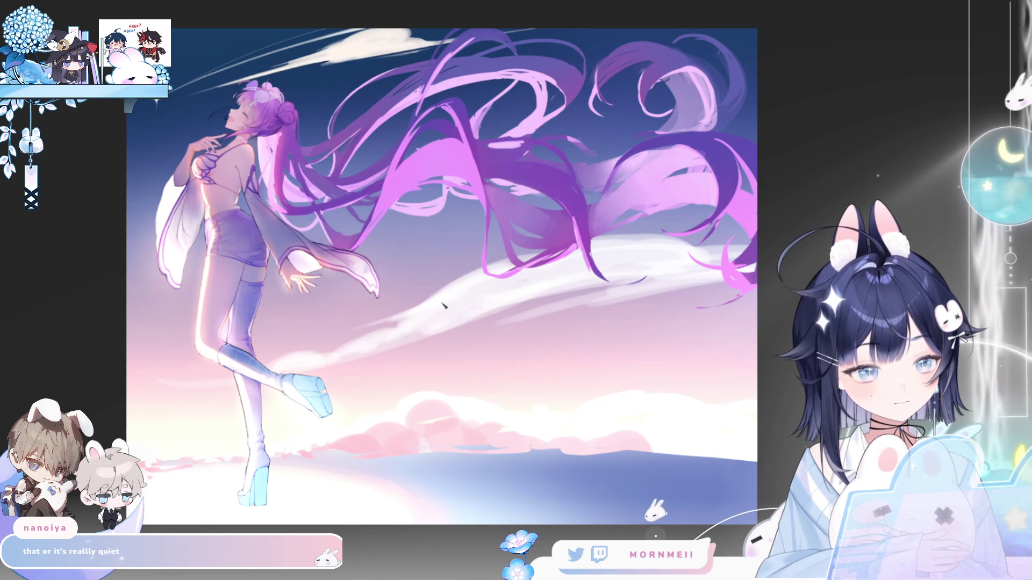
key(h)
key(h)
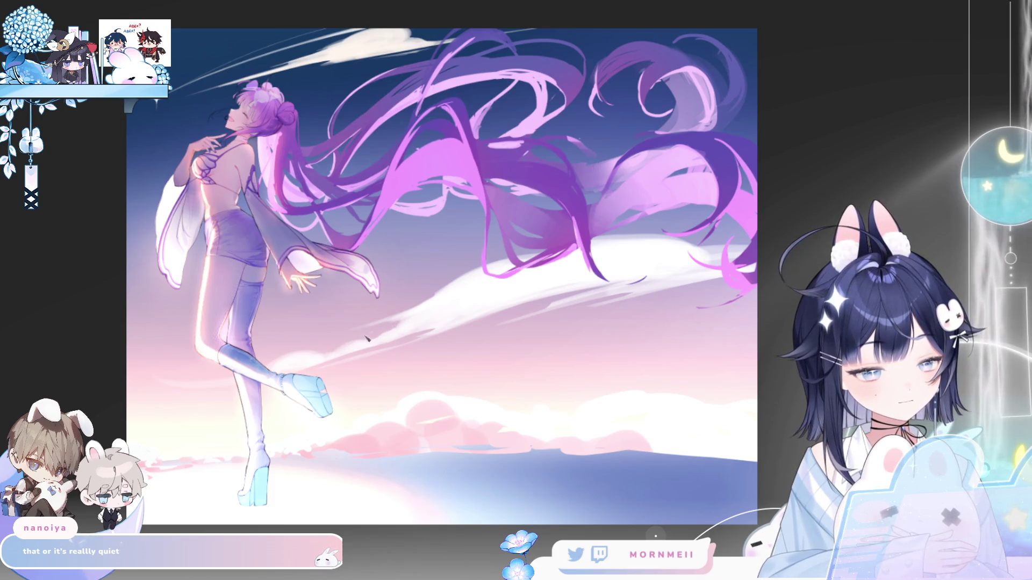
key(h)
key(h)
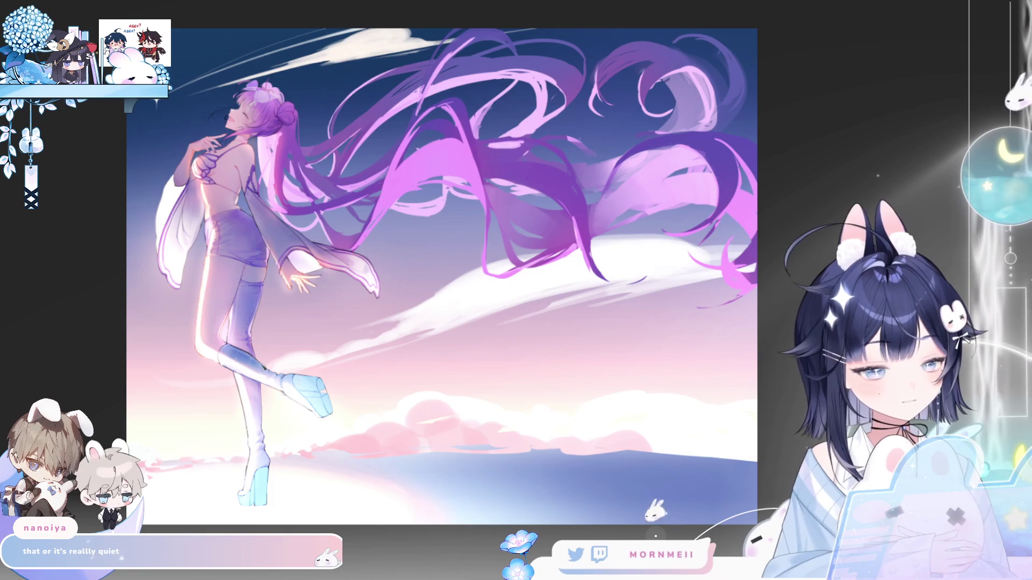
key(h)
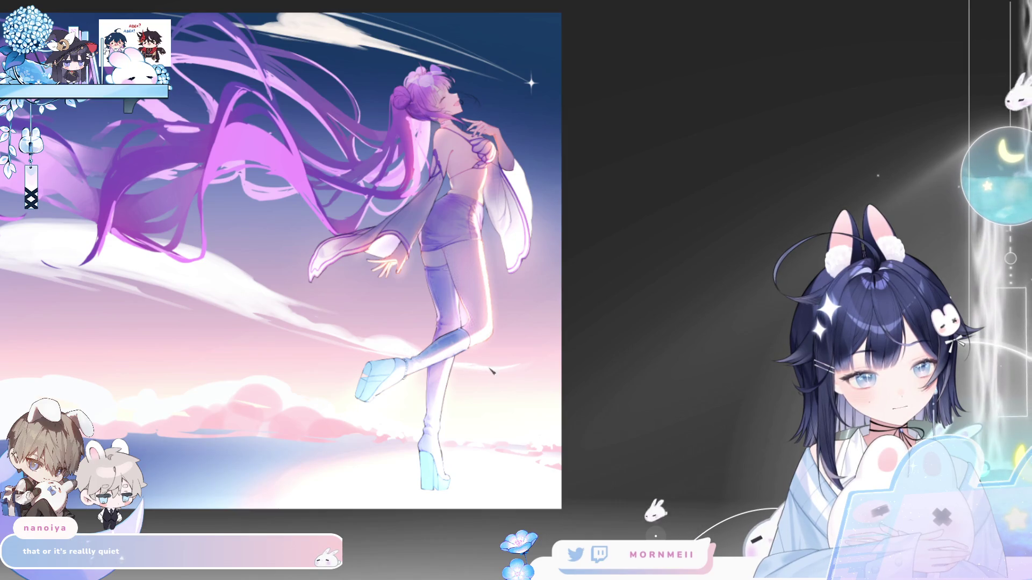
Paint soft white cloud over the lower hair ends, checking it in a mirrored view.
key(h)
key(h)
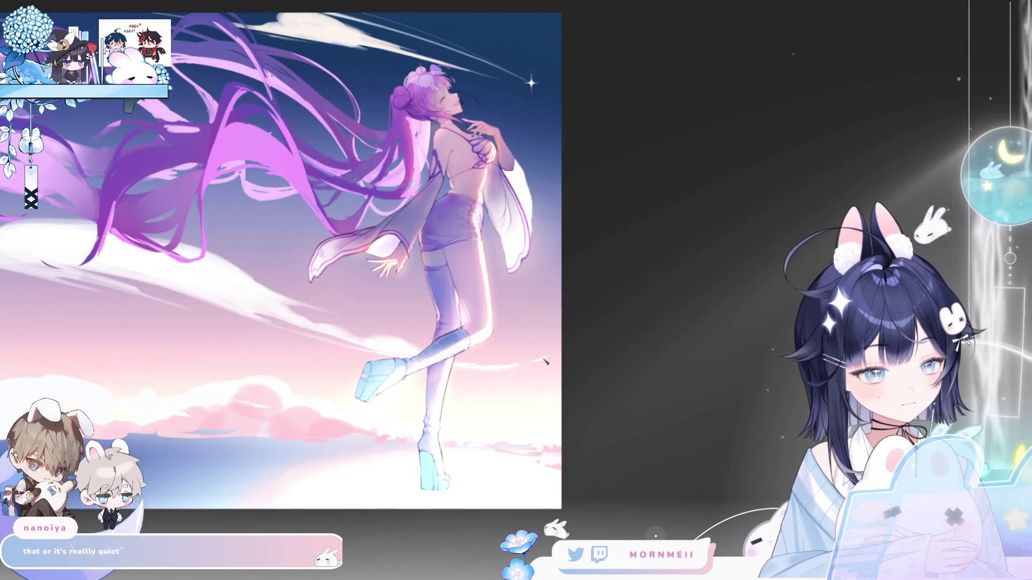
key(h)
drag(811, 235, 472, 262)
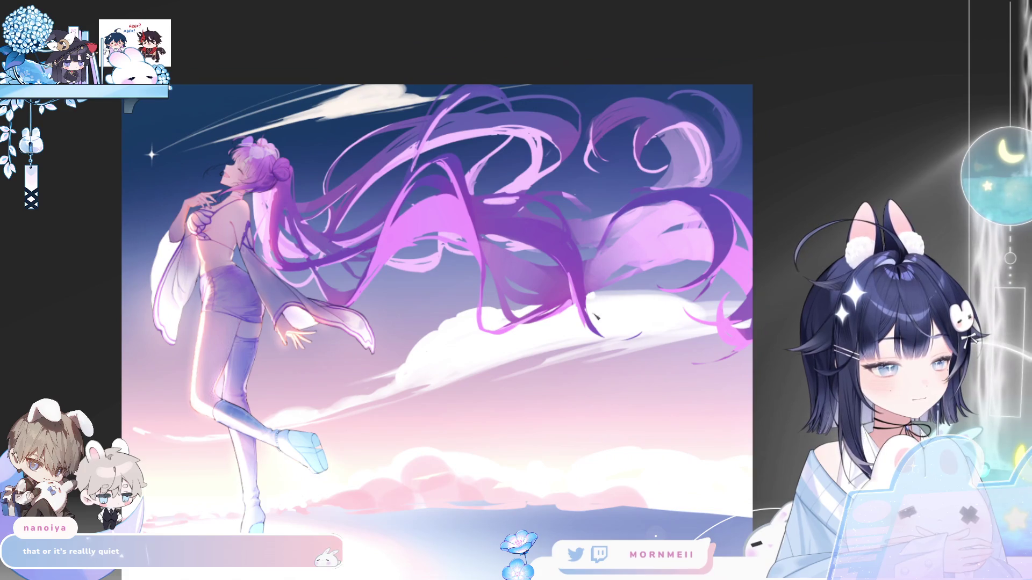
mouse_move(595, 317)
mouse_down()
mouse_move(597, 295)
mouse_move(672, 299)
mouse_up()
key(h)
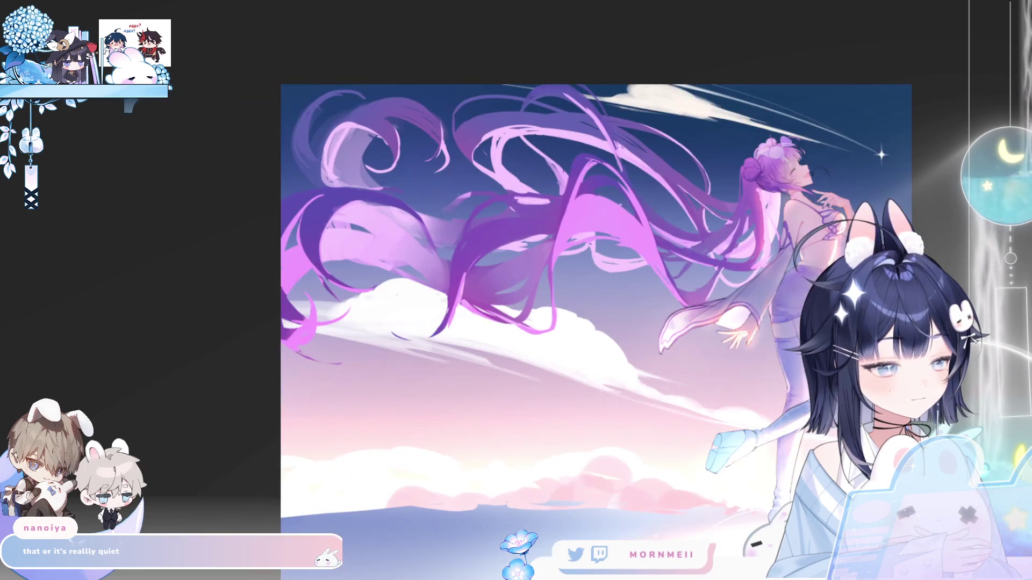
key(h)
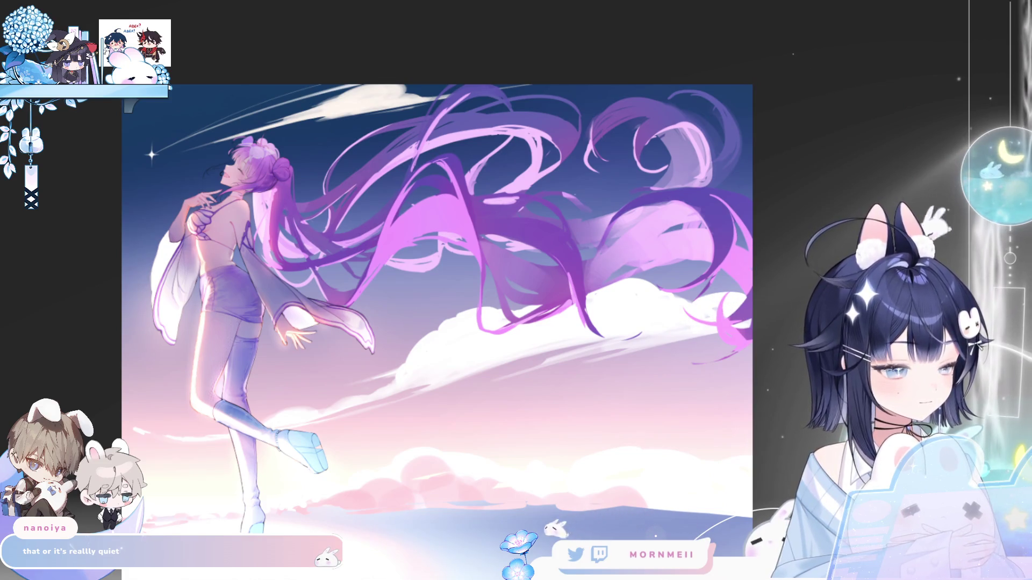
Brighten the cloud under the hair and lay a broad bright white band across the lower clouds.
scroll(751, 365, down, 3)
key(h)
key(h)
scroll(760, 449, up, 1)
scroll(594, 230, up, 2)
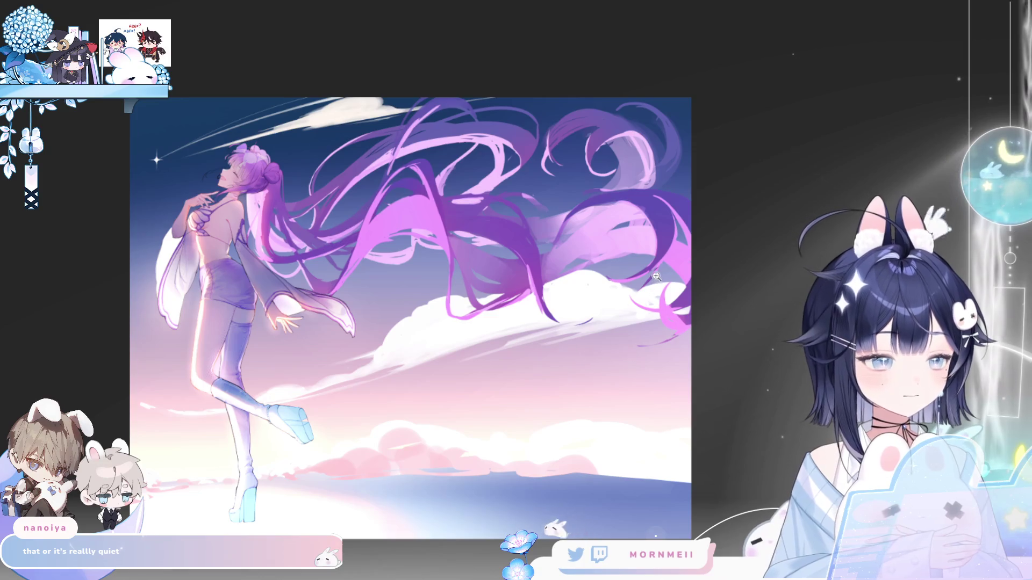
key(h)
key(h)
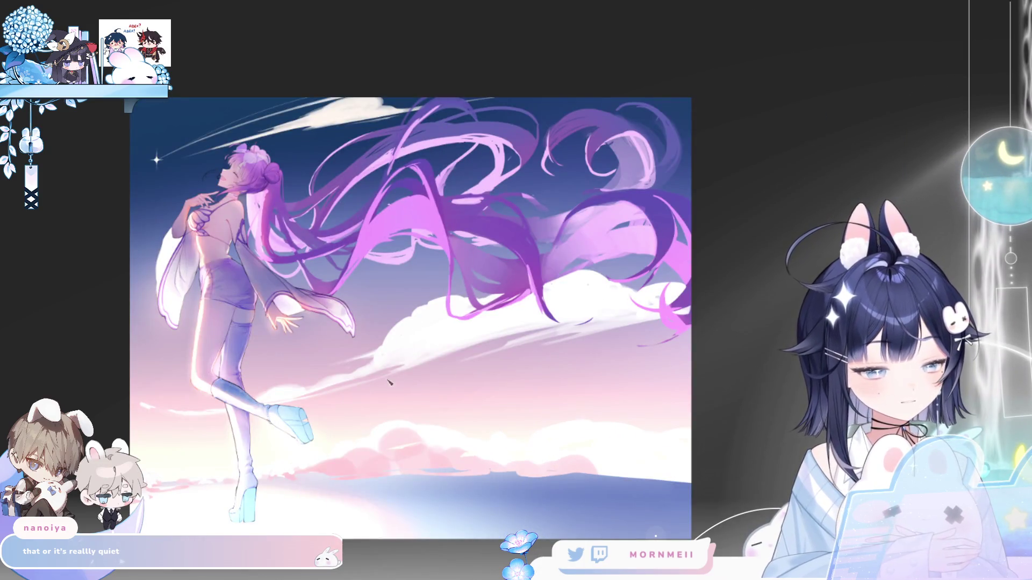
mouse_move(528, 354)
mouse_down()
mouse_move(708, 309)
mouse_move(537, 340)
mouse_move(582, 335)
mouse_up()
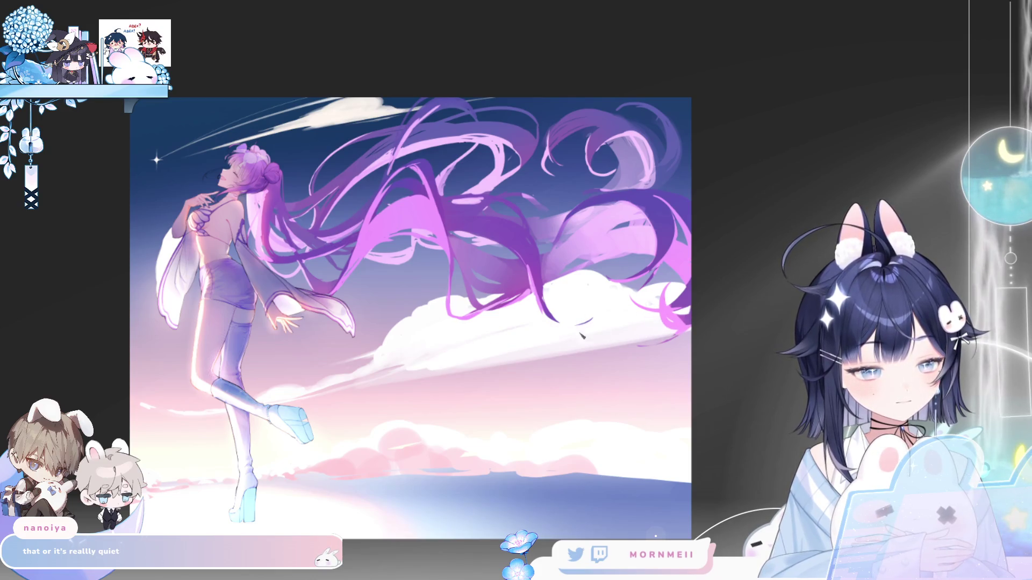
mouse_move(443, 369)
mouse_down()
mouse_move(369, 392)
mouse_move(466, 364)
mouse_move(638, 357)
mouse_move(728, 367)
mouse_move(456, 401)
mouse_move(645, 349)
mouse_move(688, 357)
mouse_move(541, 394)
mouse_up()
key(ctrl+0)
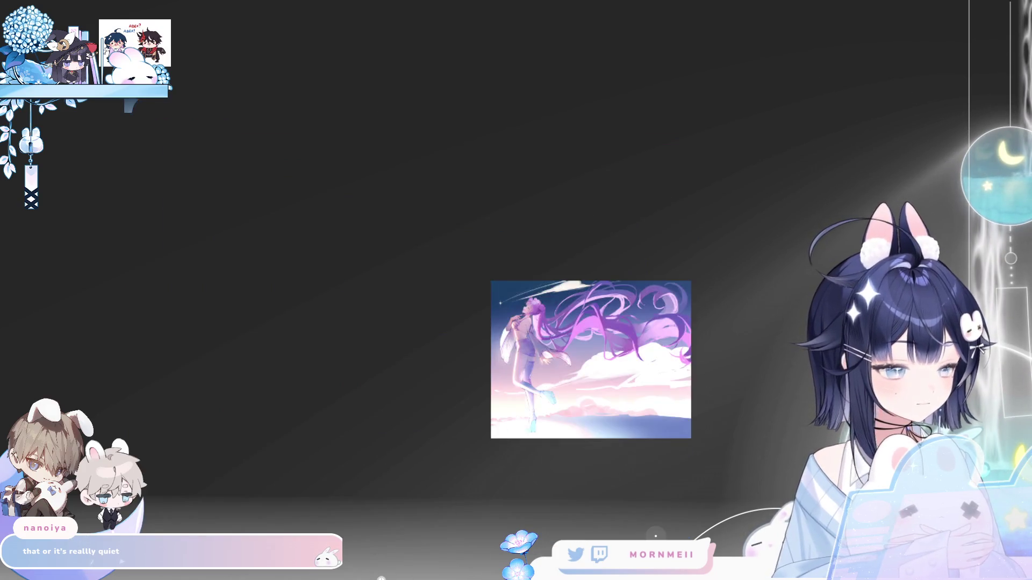
Softly airbrush white along the lower edge of the cloud bank.
mouse_move(608, 399)
mouse_down()
mouse_move(714, 395)
mouse_move(449, 416)
mouse_up()
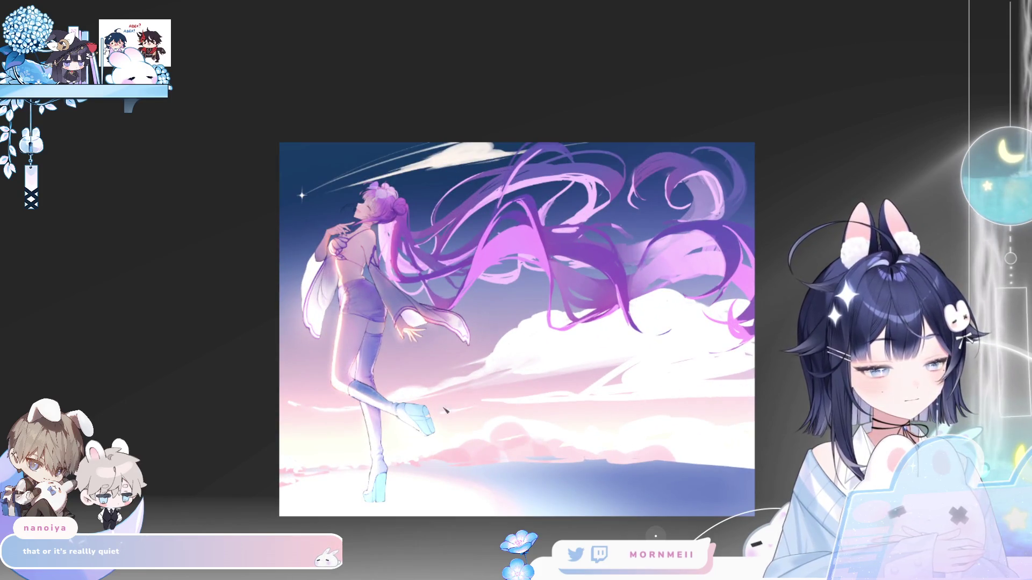
key(ctrl+minus)
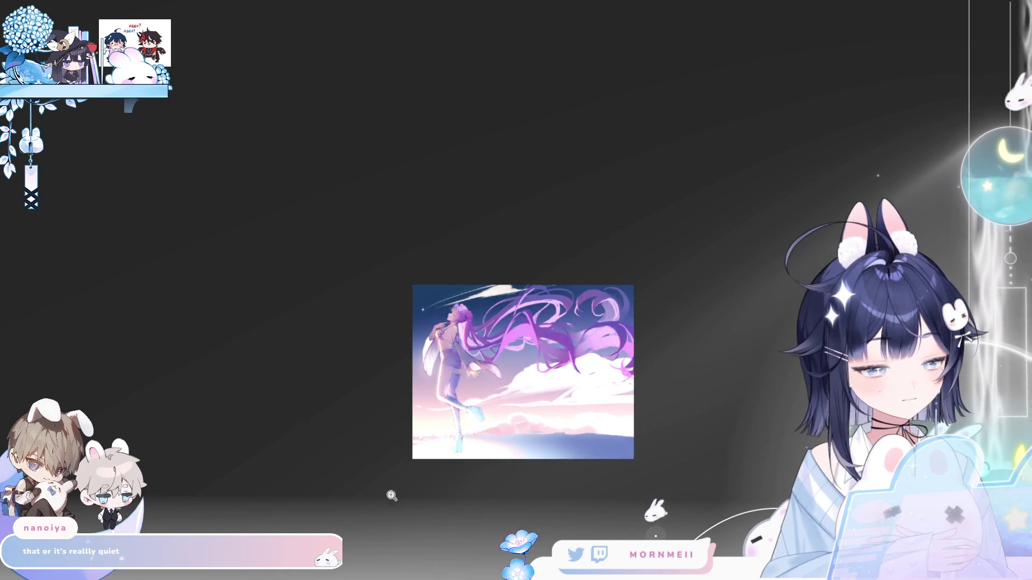
key(h)
key(h)
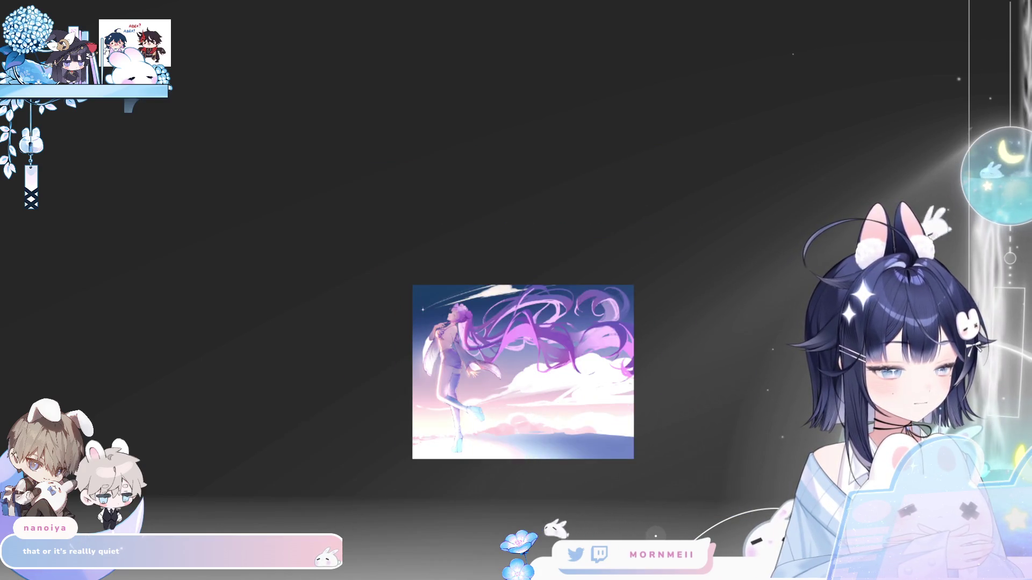
key(h)
click(581, 427)
click(581, 427)
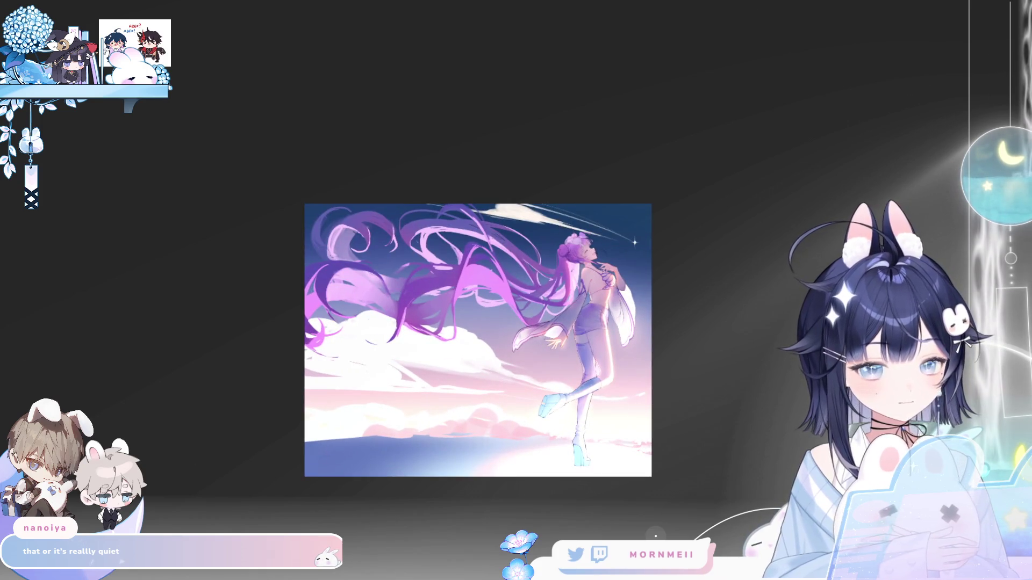
Enlarge the brush and compare the painting with the sea and pink clouds hidden and shown.
key(e)
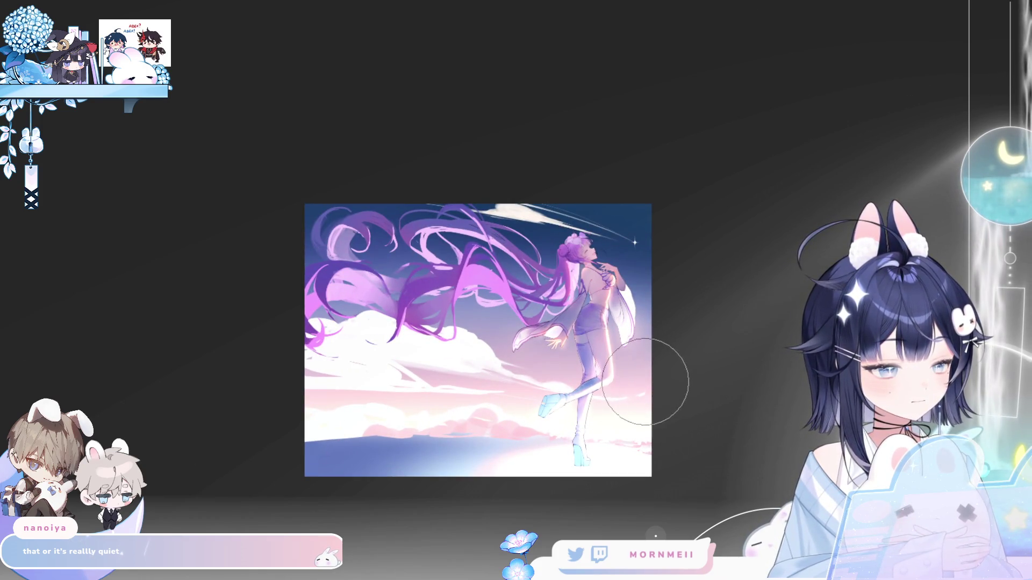
key(h)
drag(746, 502, 677, 499)
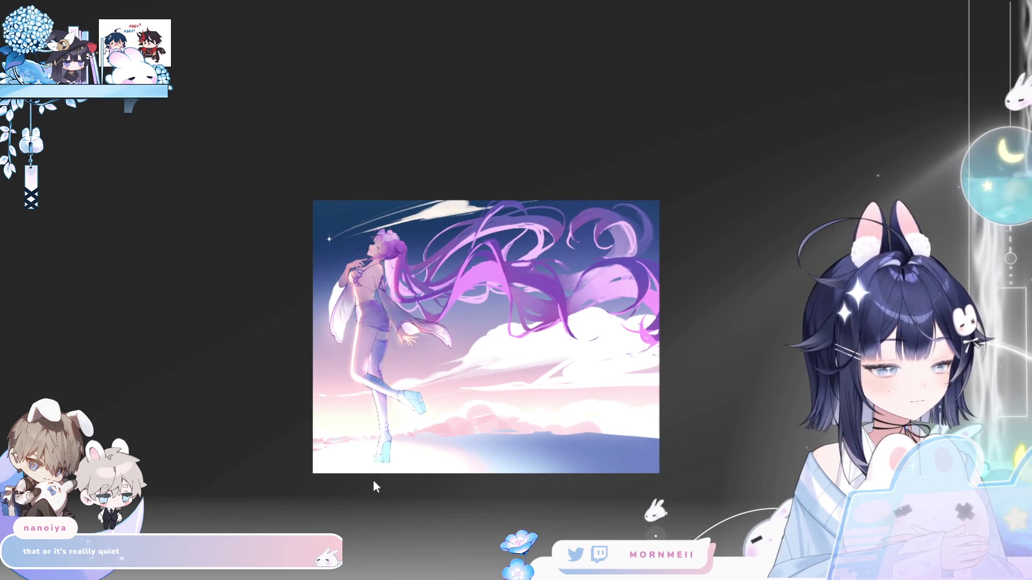
key(h)
key(h)
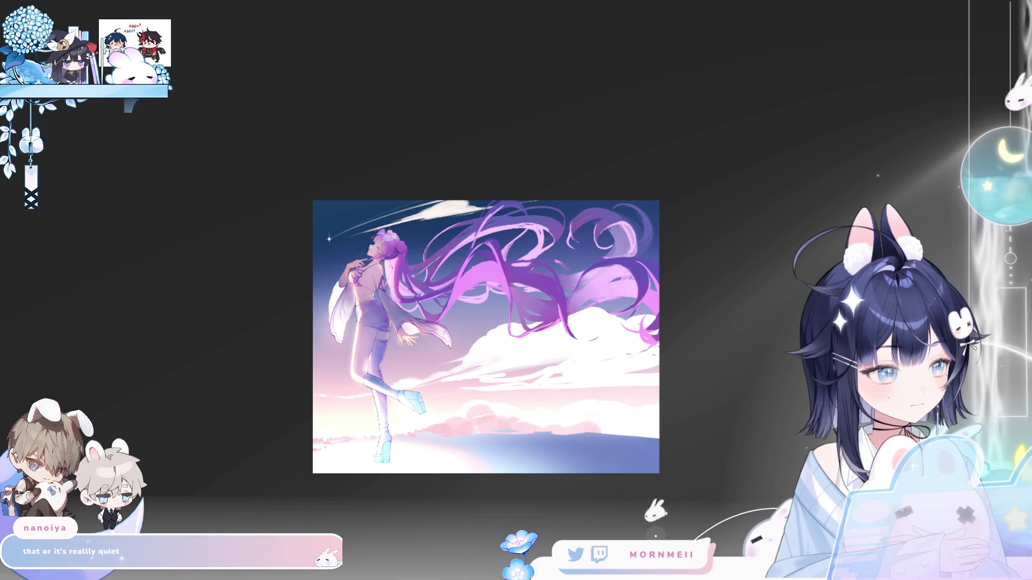
key(ctrl+z)
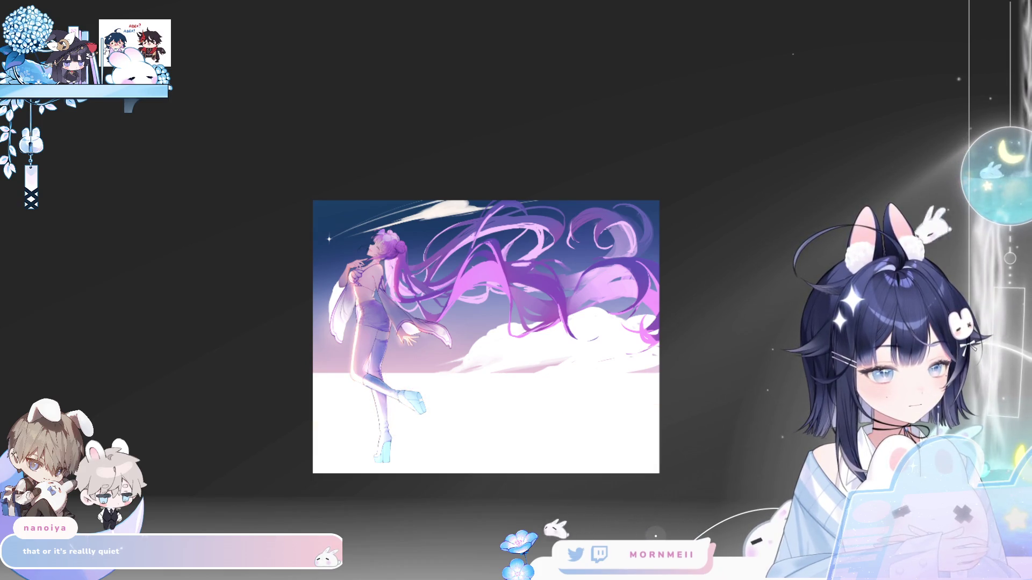
key(ctrl+y)
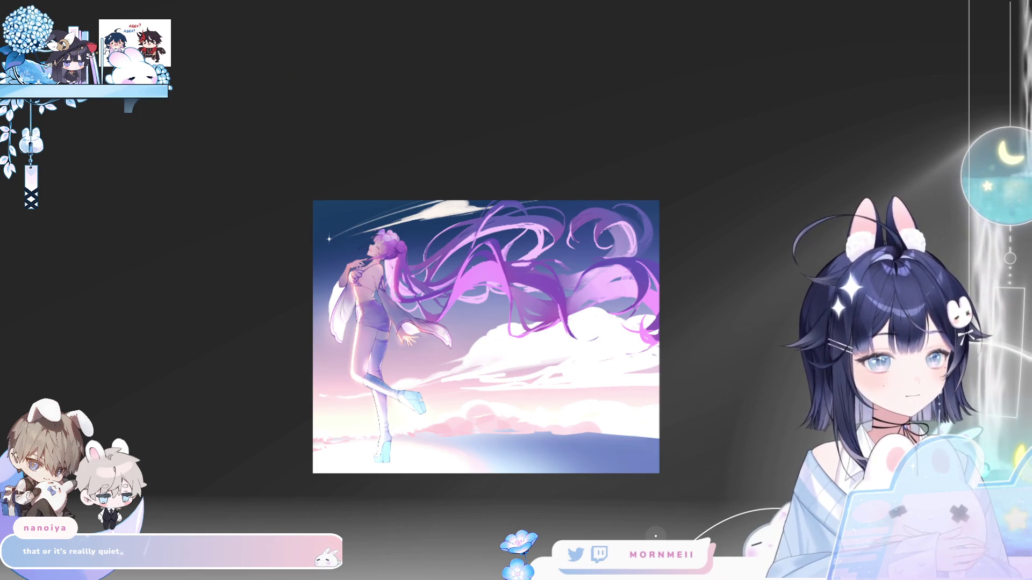
Paint purple sky over the upper cloud puffs and shorten the white horizontal streak.
key(ctrl+z)
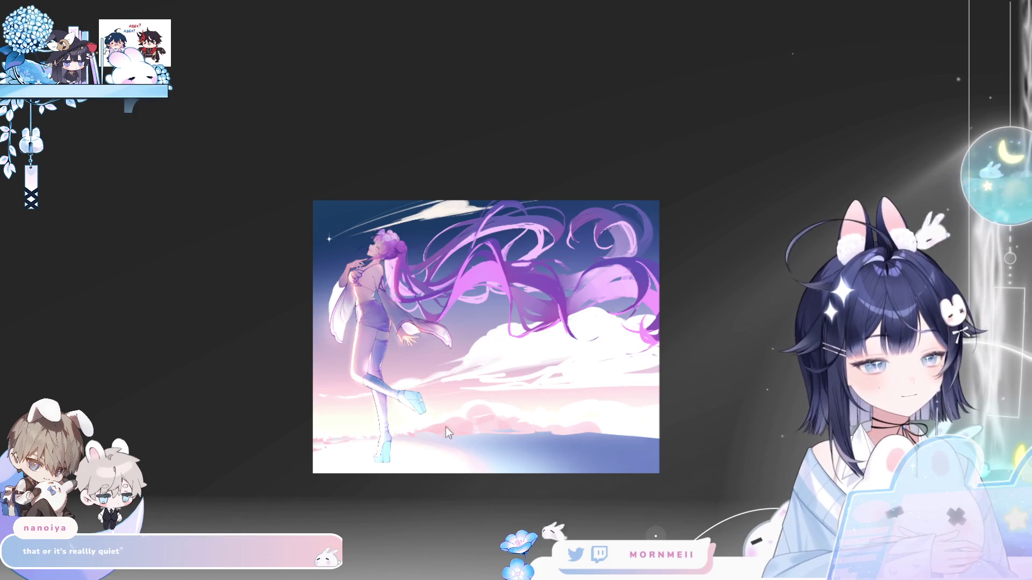
mouse_move(457, 344)
mouse_down()
mouse_move(640, 324)
mouse_move(507, 380)
mouse_move(618, 387)
mouse_up()
key(h)
key(h)
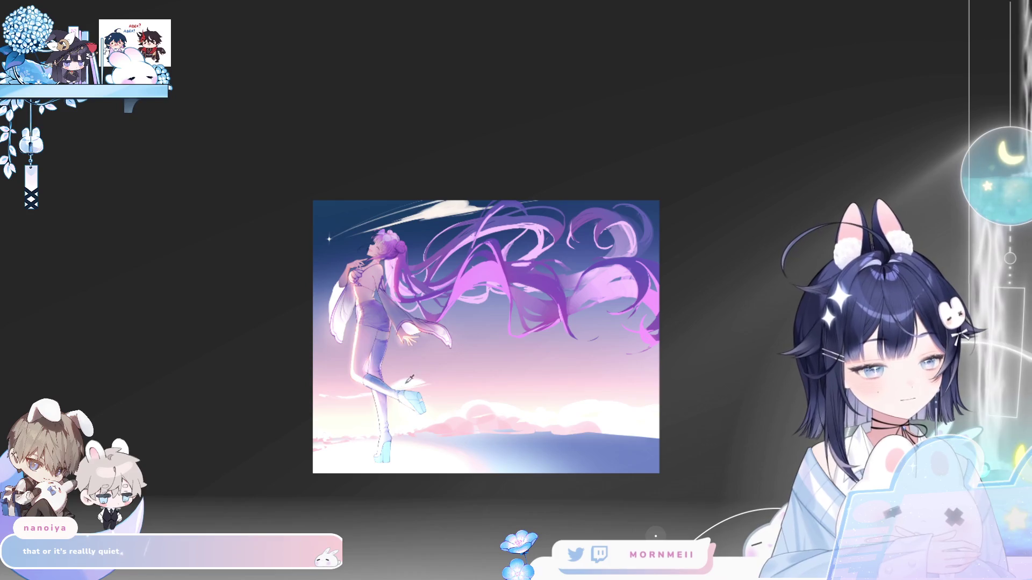
mouse_move(498, 380)
mouse_down()
mouse_move(508, 378)
mouse_move(480, 381)
mouse_up()
Try a long white streak across the lower sky, then undo the attempts.
drag(417, 393, 575, 363)
key(ctrl+z)
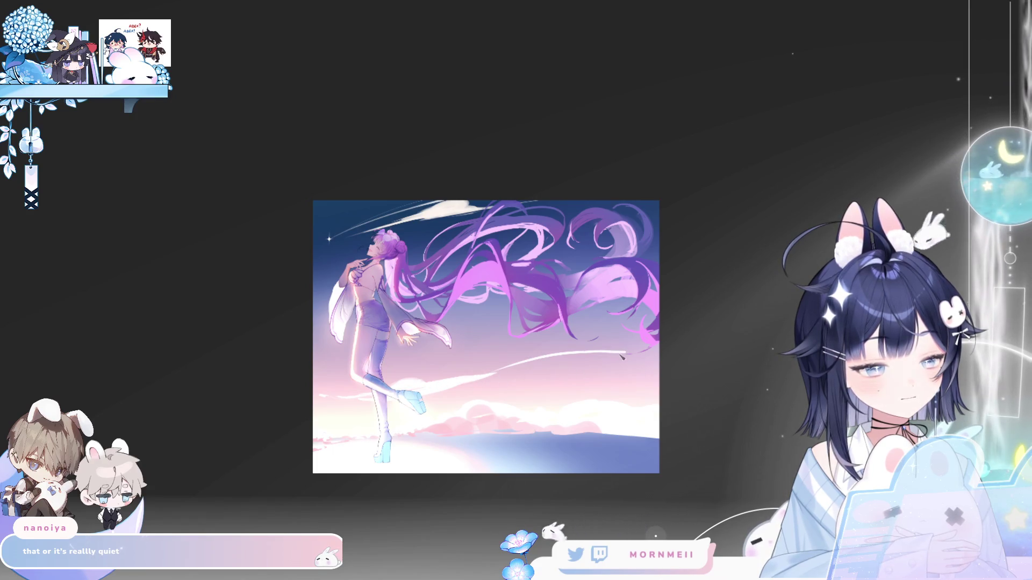
key(ctrl+z)
mouse_move(640, 363)
mouse_down()
mouse_move(480, 379)
mouse_move(639, 334)
mouse_up()
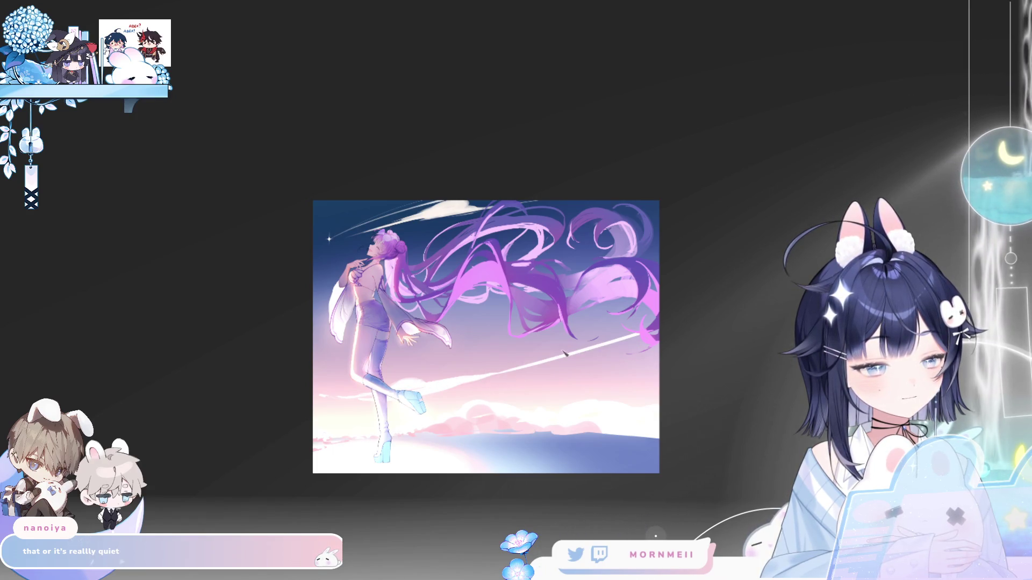
drag(490, 382, 637, 299)
key(ctrl+z)
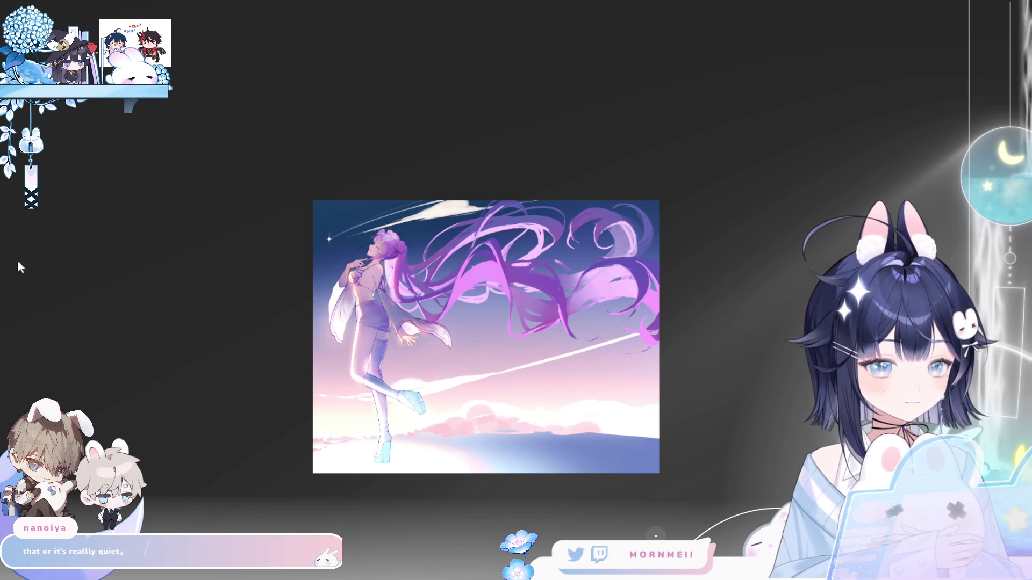
key(ctrl+z)
Draw a new, brighter white streak across the lower sky toward the right edge.
mouse_move(513, 367)
mouse_down()
mouse_move(565, 350)
mouse_move(627, 350)
mouse_up()
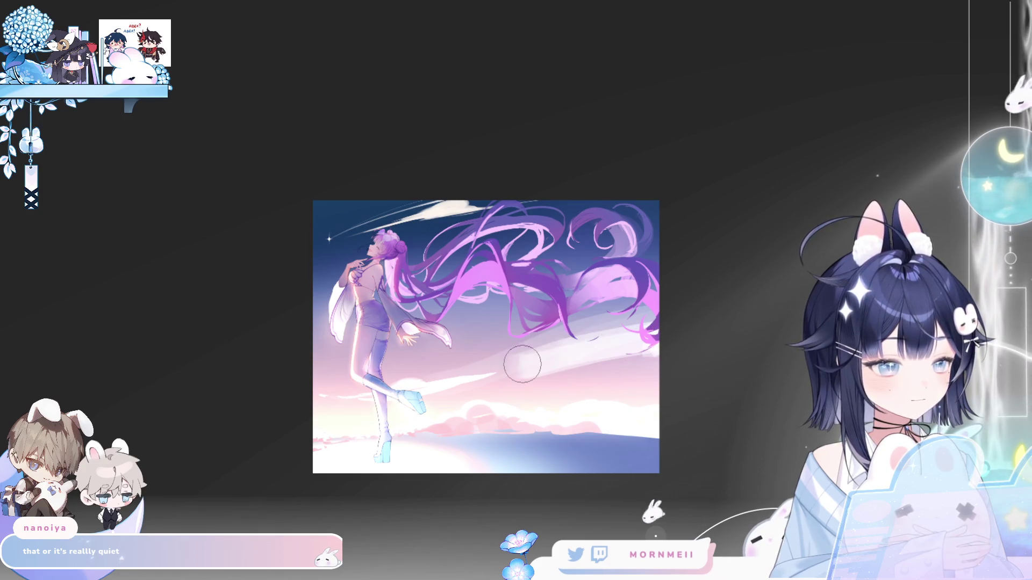
drag(522, 364, 537, 345)
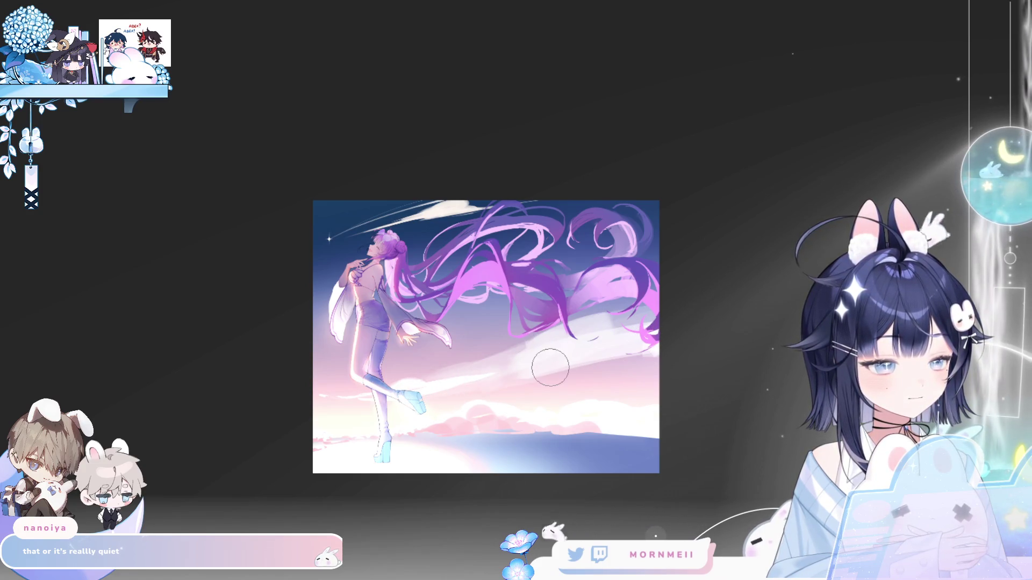
key(h)
key(h)
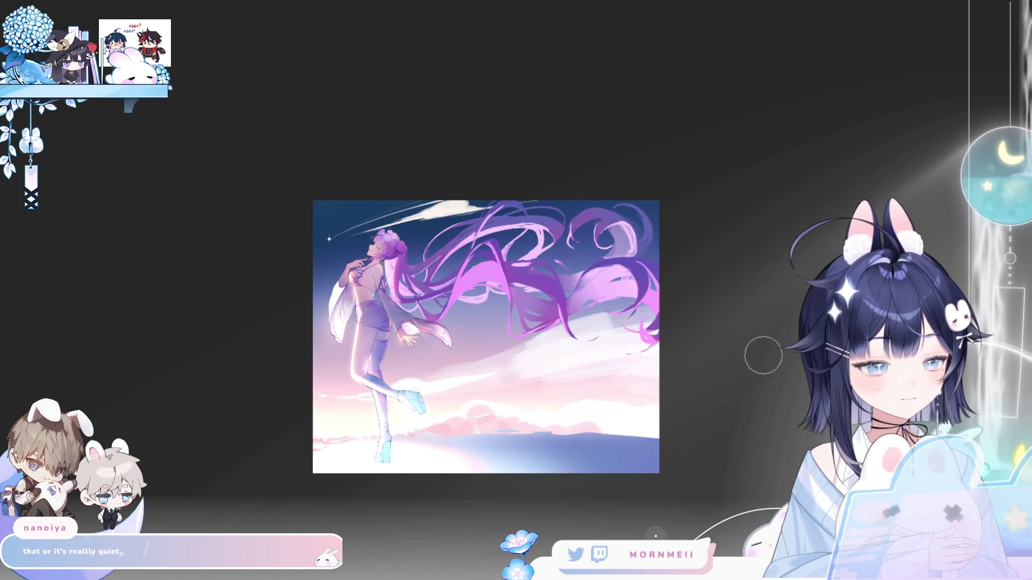
key(h)
key(h)
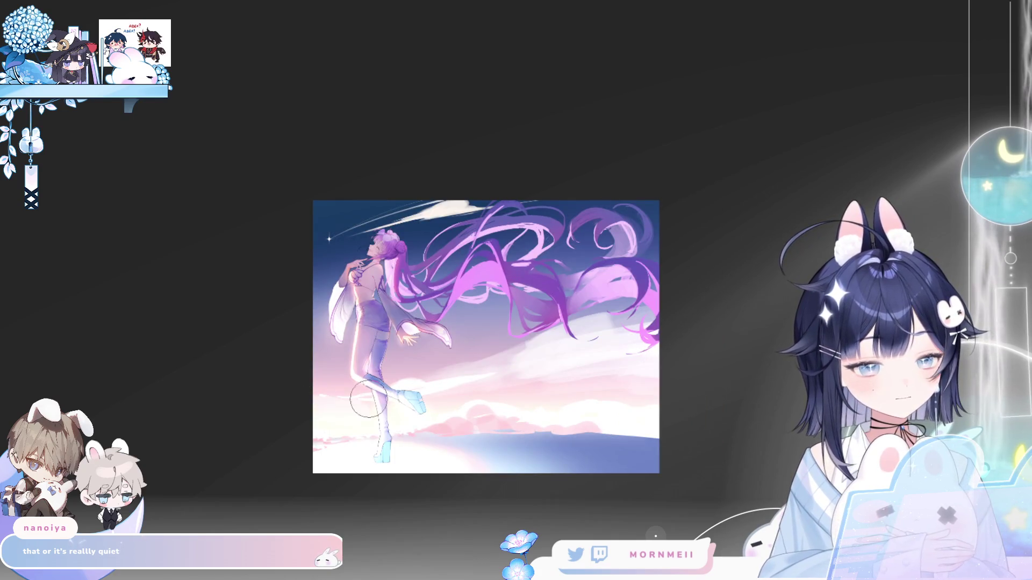
key(h)
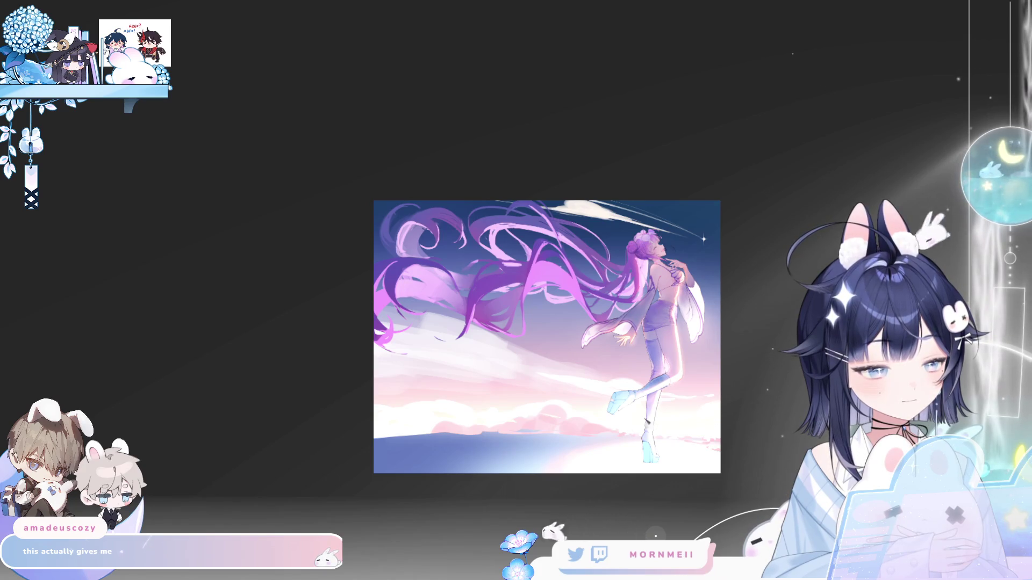
Review the artwork in mirrored and normal orientation, then recentre it in the window.
key(h)
key(h)
key(h)
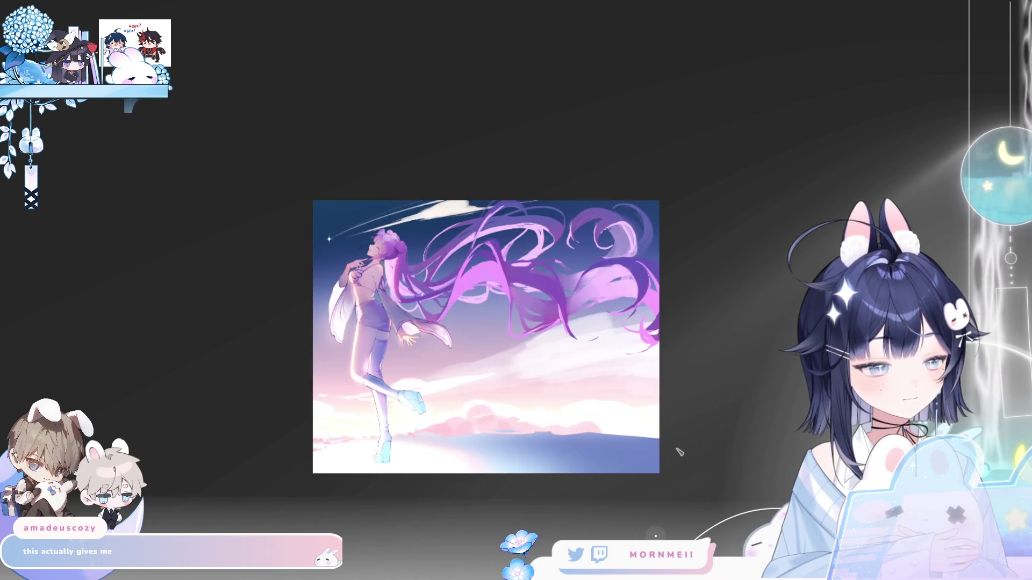
key(h)
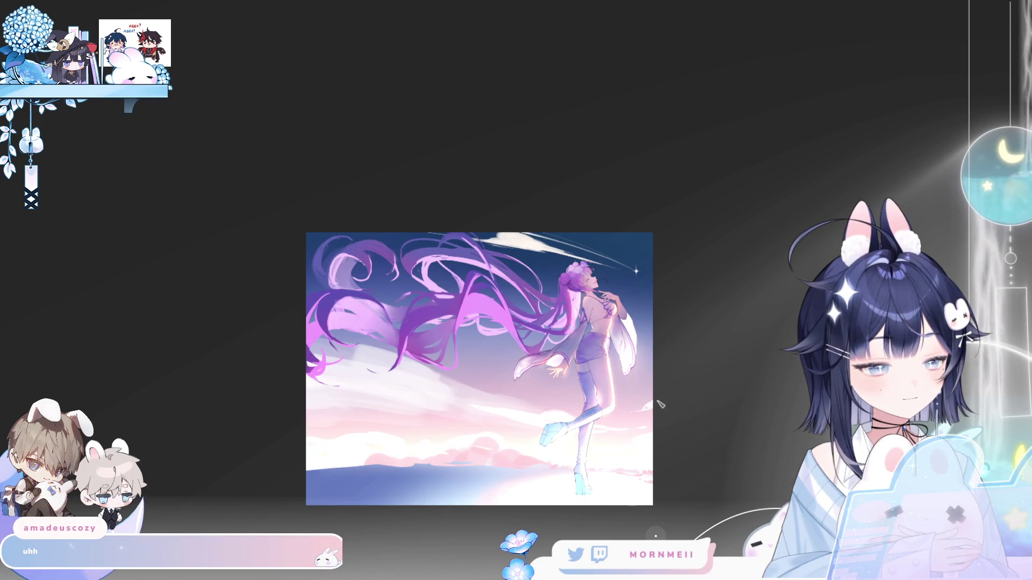
key(h)
key(h)
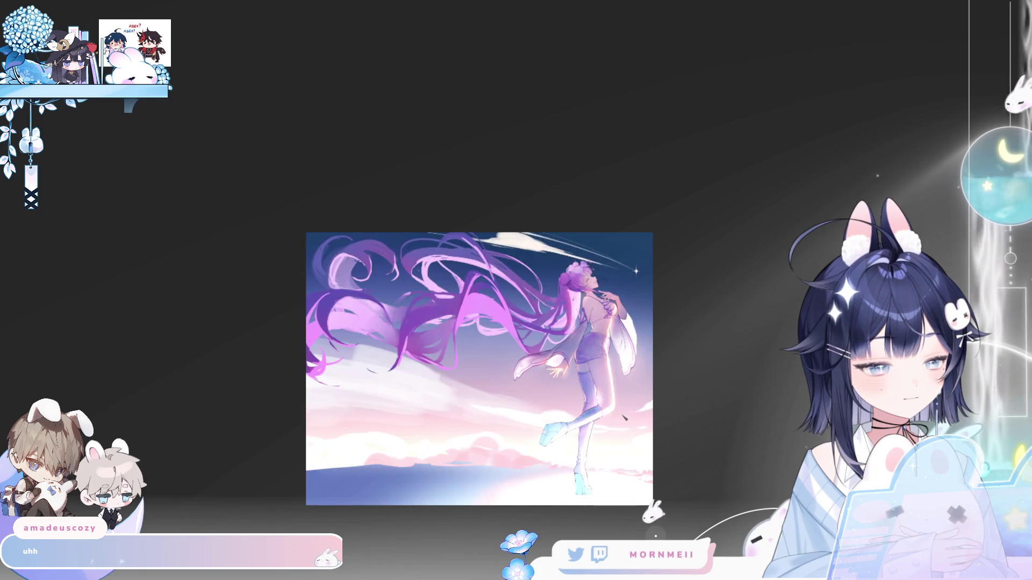
key(h)
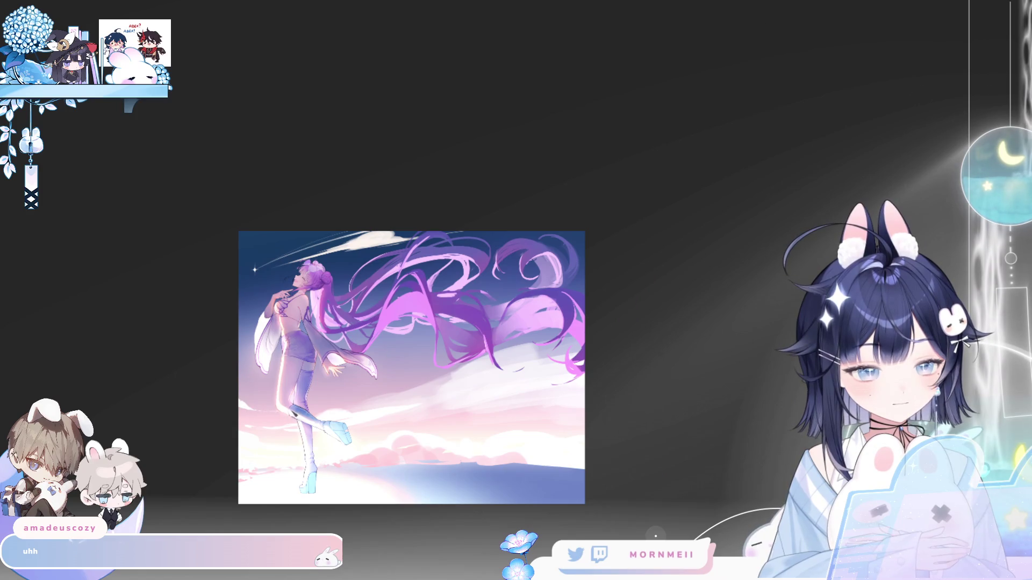
key(h)
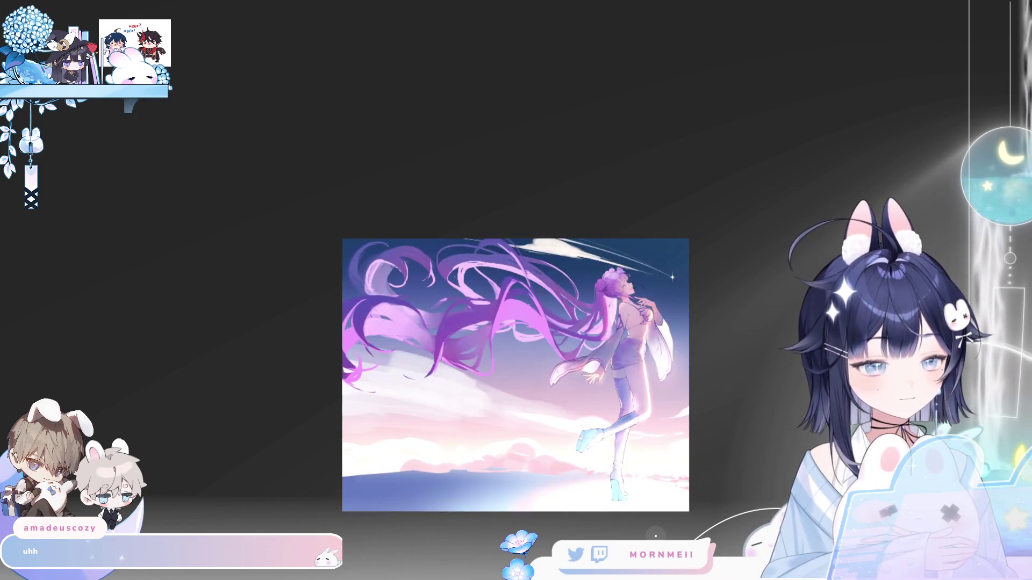
key(h)
drag(449, 385, 491, 410)
key(h)
key(h)
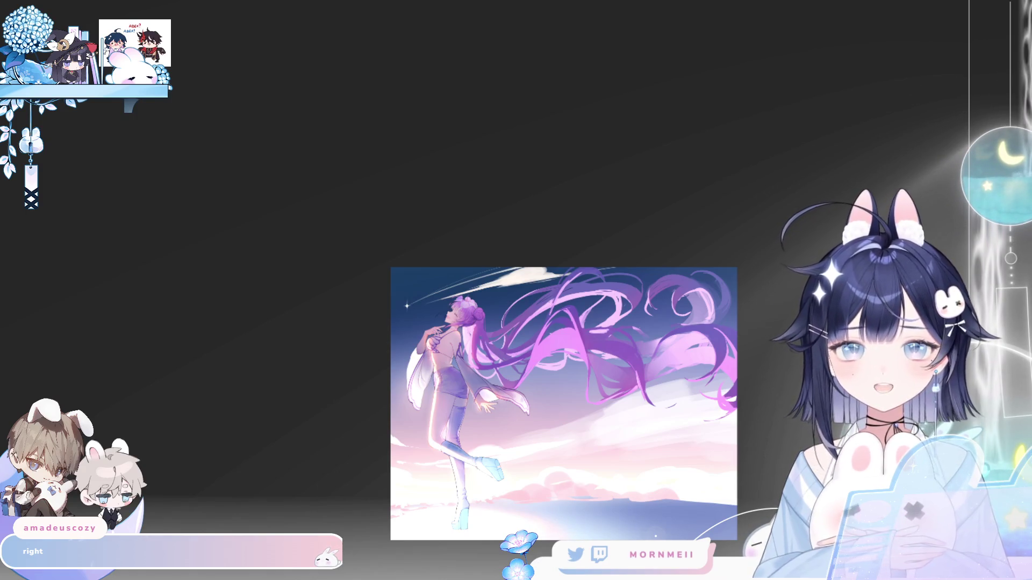
key(h)
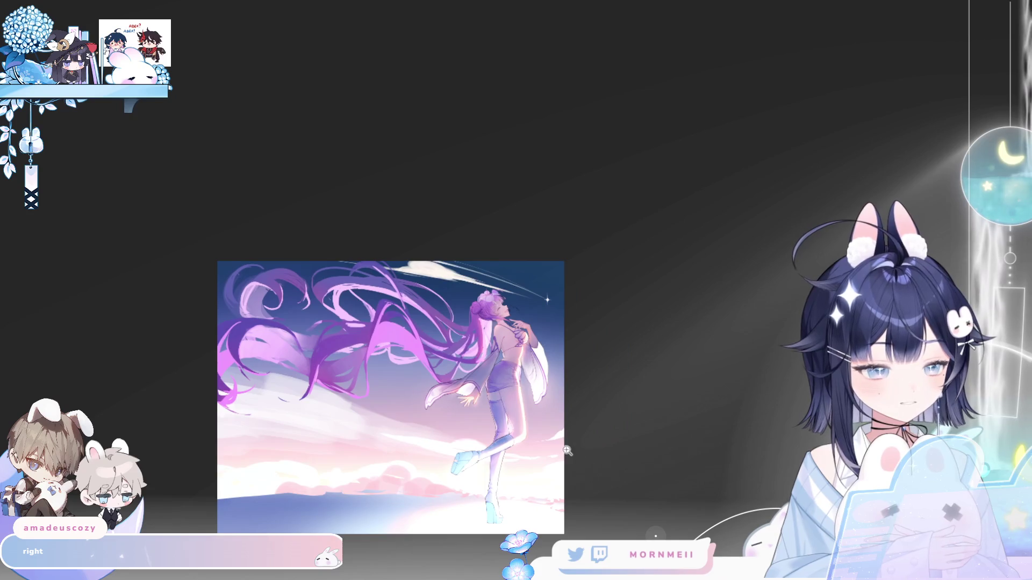
scroll(459, 356, up, 2)
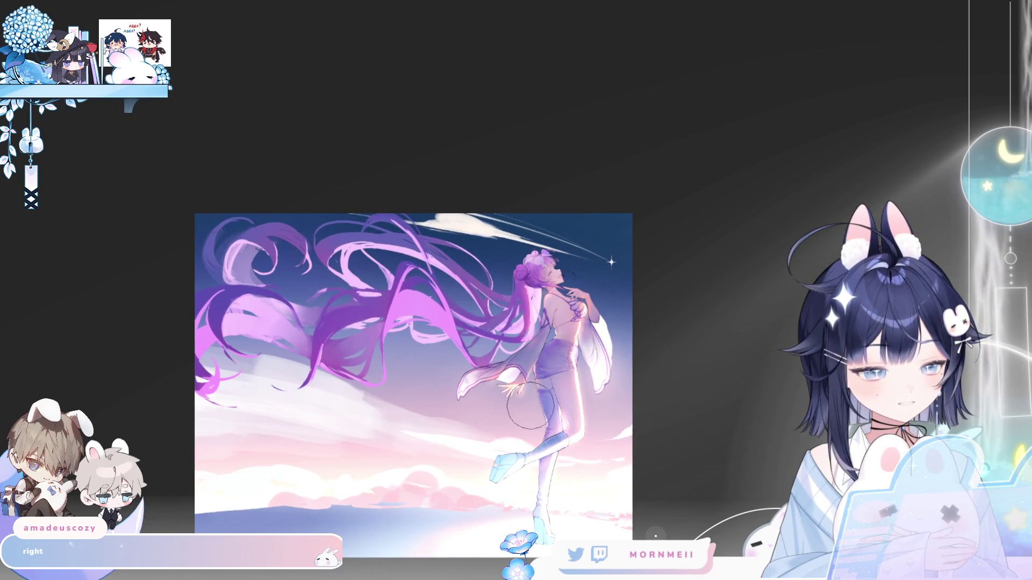
key(h)
key(ctrl+0)
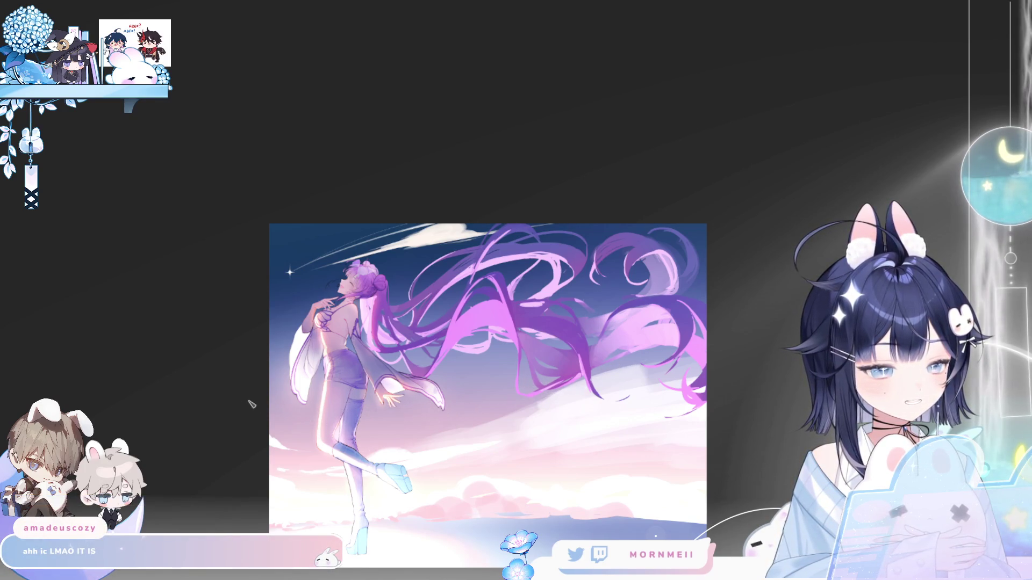
Hide the pink clouds at the bottom so the area below the horizon is blank white.
key(h)
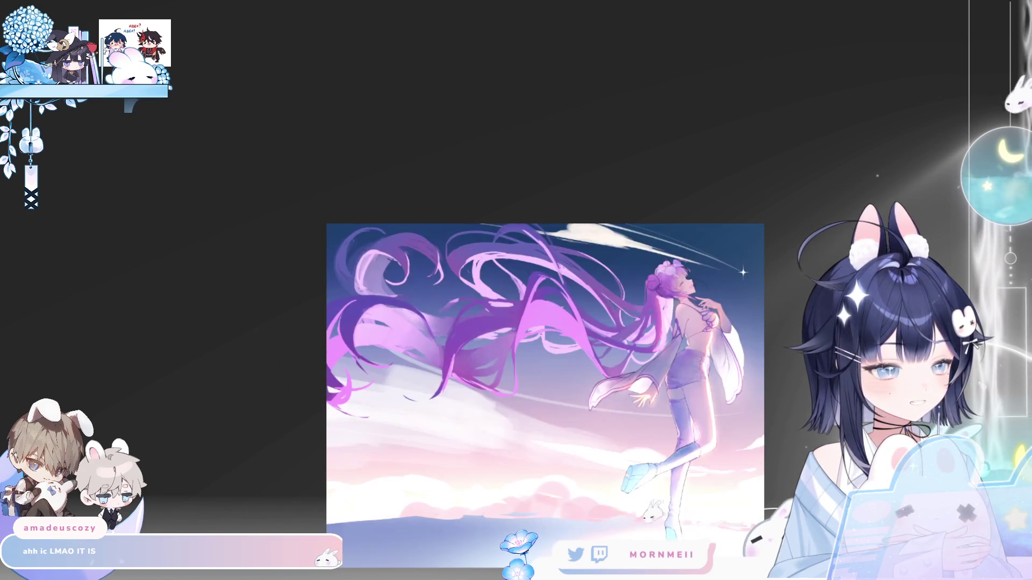
key(h)
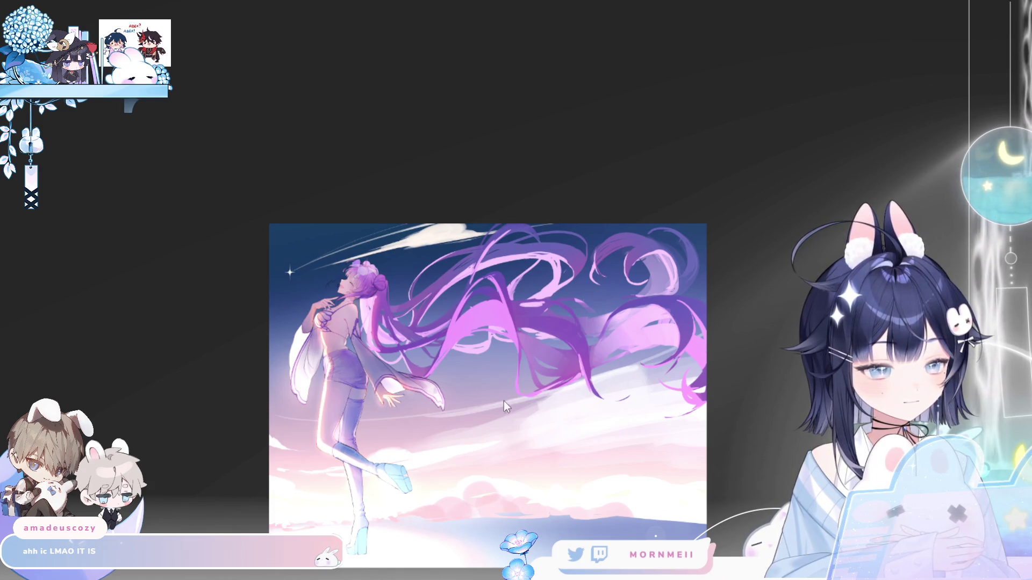
key(h)
key(h)
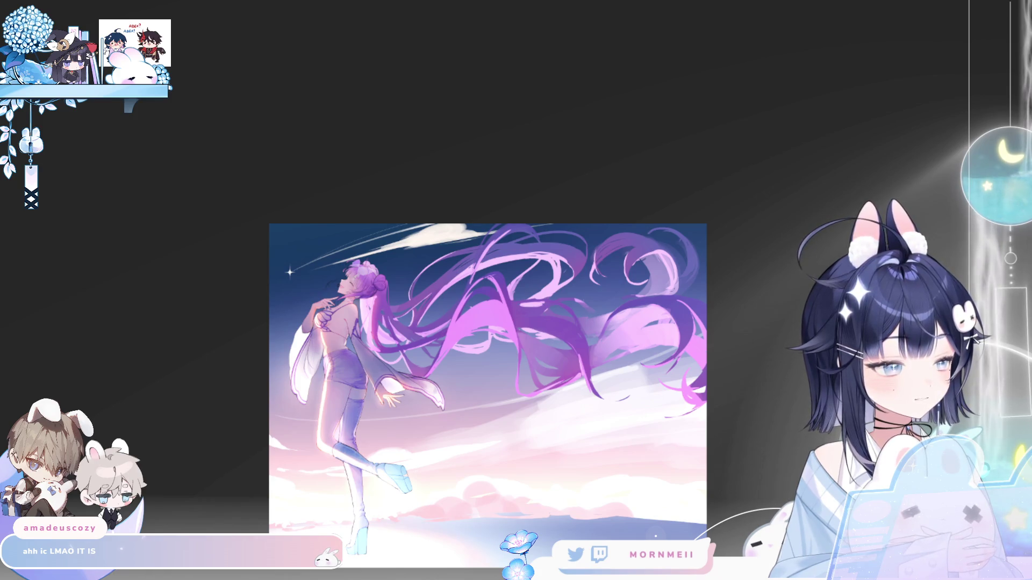
key(Delete)
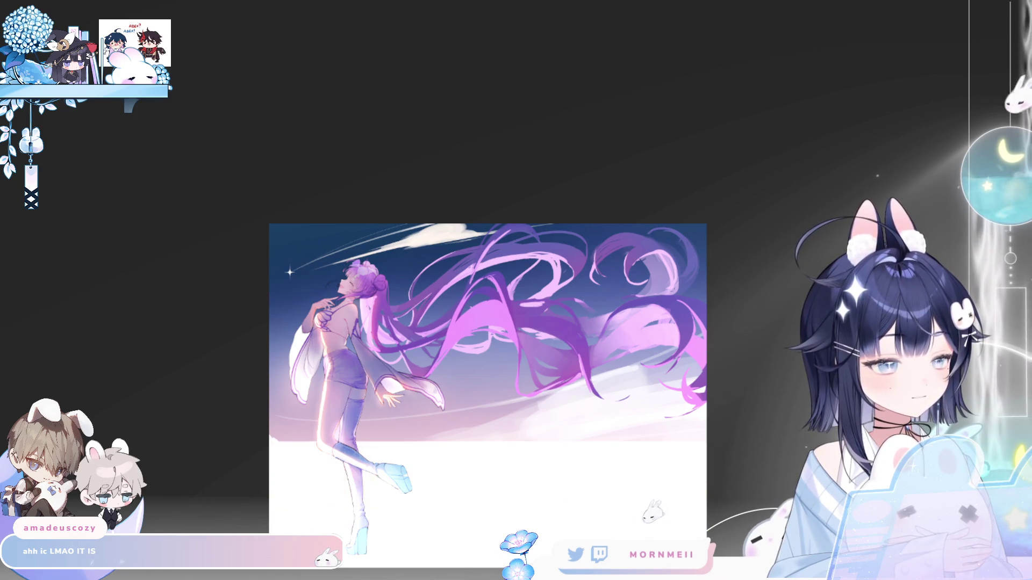
Hide the white cloud streaks, leaving only the sky gradient and shooting star.
key(h)
key(h)
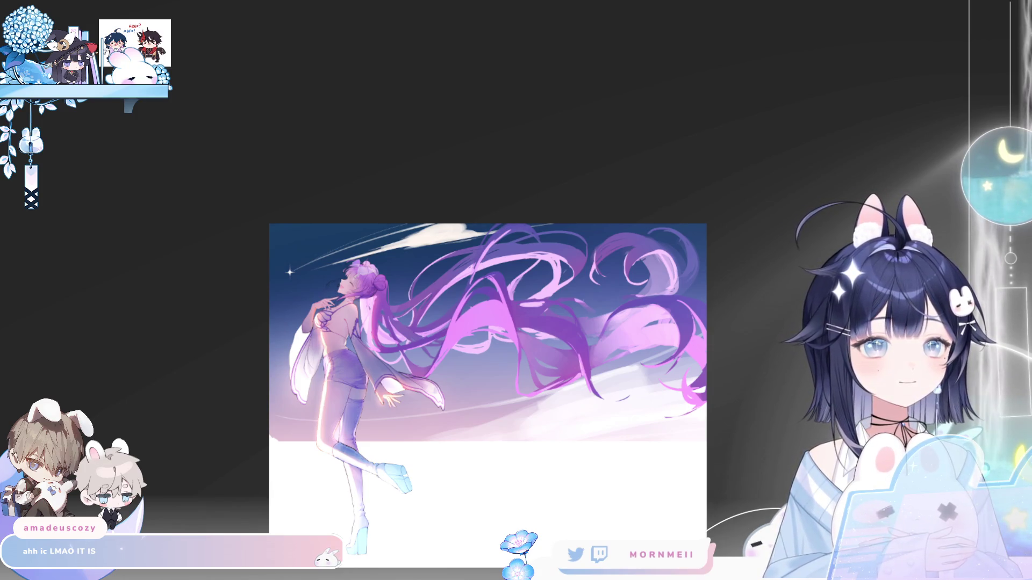
key(h)
key(h)
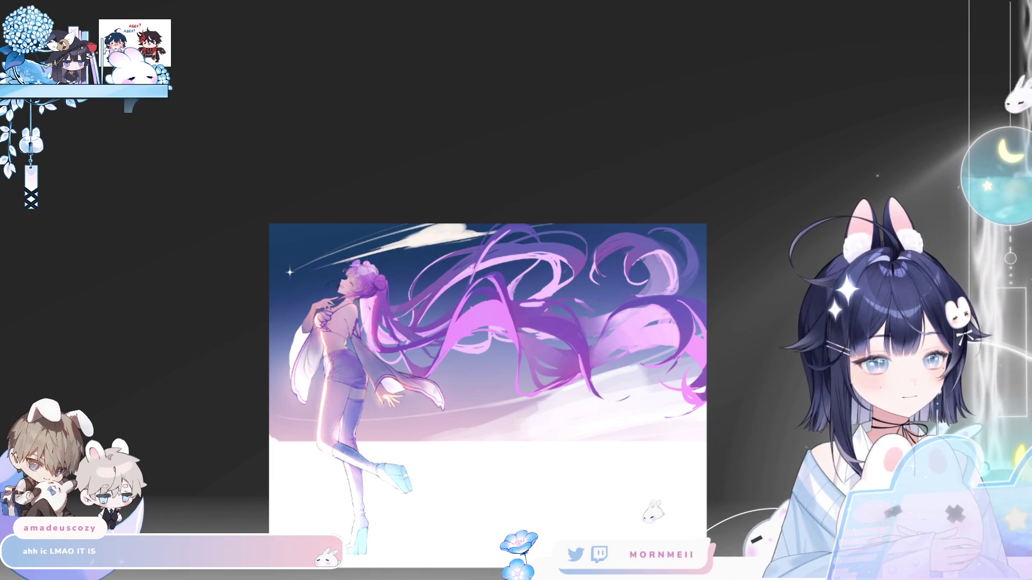
key(ctrl+z)
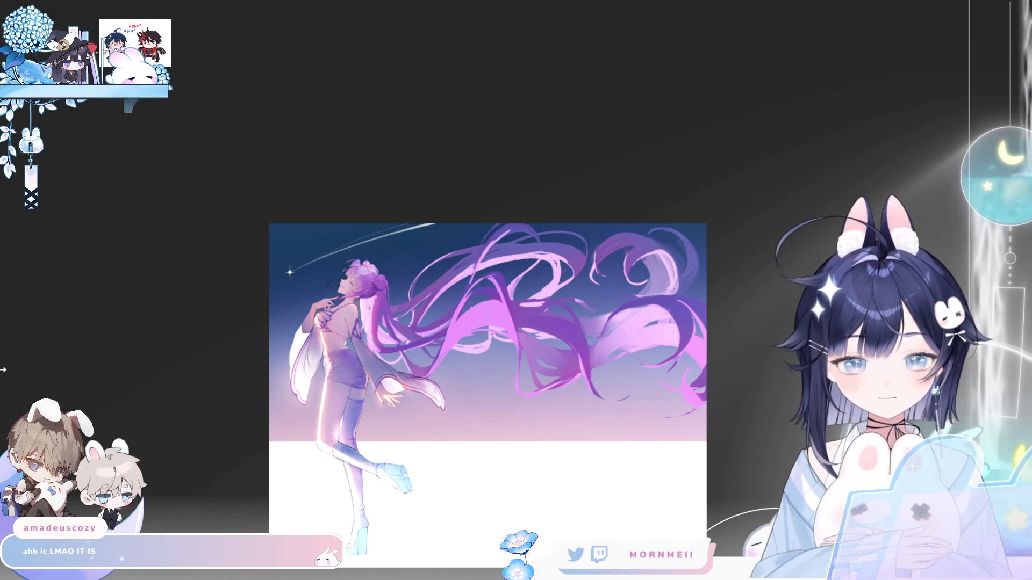
Enlarge the brush and paint a soft light diagonal over the upper-right hair toward the top-right corner.
mouse_move(593, 462)
mouse_down()
mouse_move(684, 472)
mouse_move(618, 468)
mouse_move(699, 435)
mouse_move(665, 458)
mouse_move(650, 443)
mouse_move(559, 445)
mouse_move(662, 417)
mouse_move(581, 449)
mouse_move(482, 447)
mouse_up()
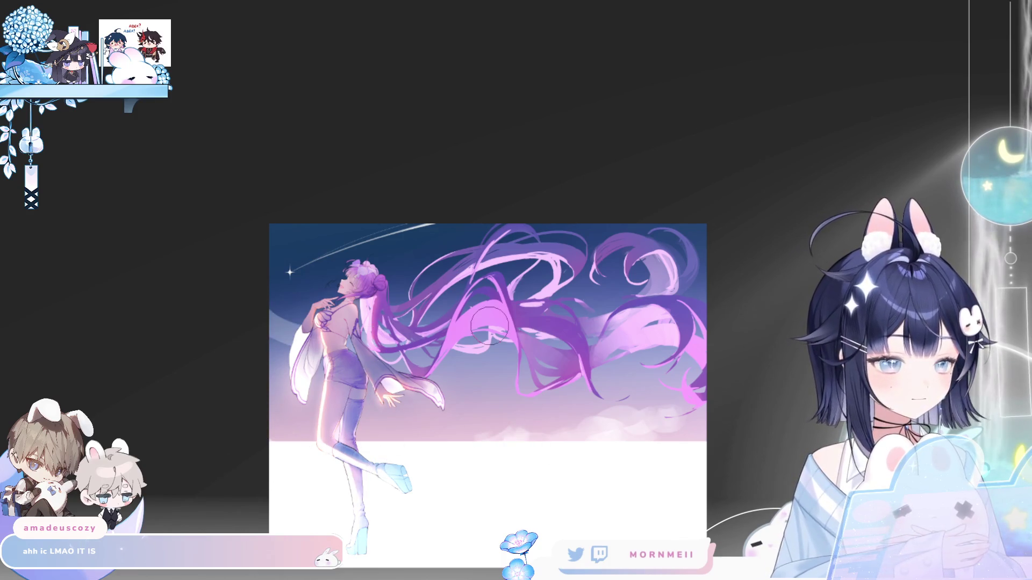
drag(559, 301, 691, 237)
key(ctrl+z)
drag(516, 293, 782, 230)
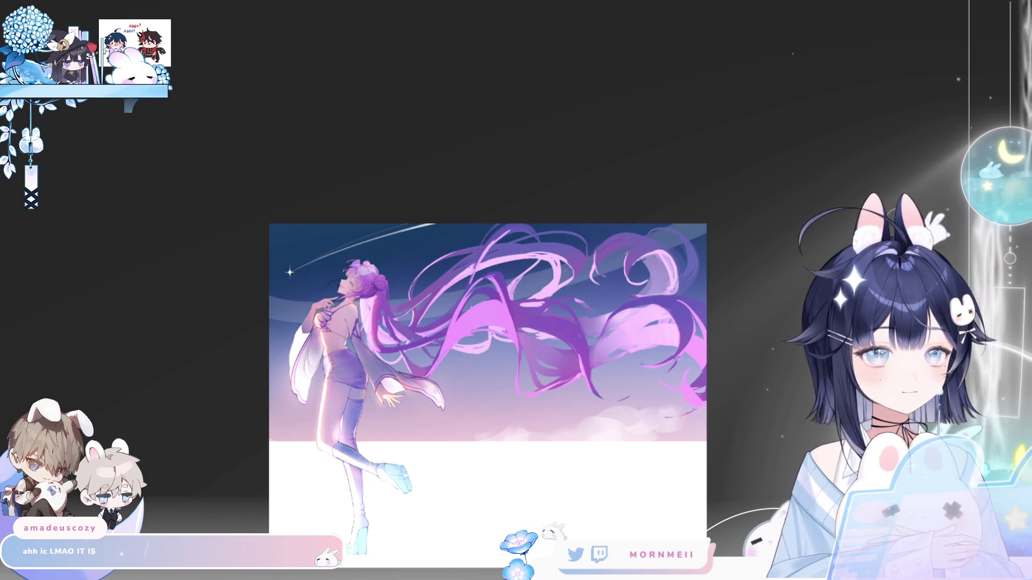
key(ctrl+z)
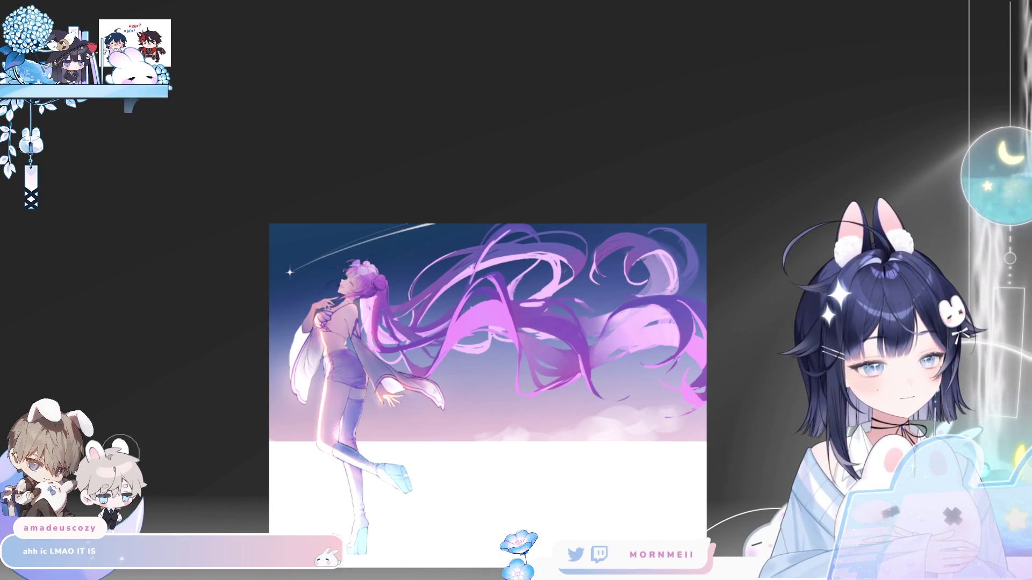
key(h)
key(h)
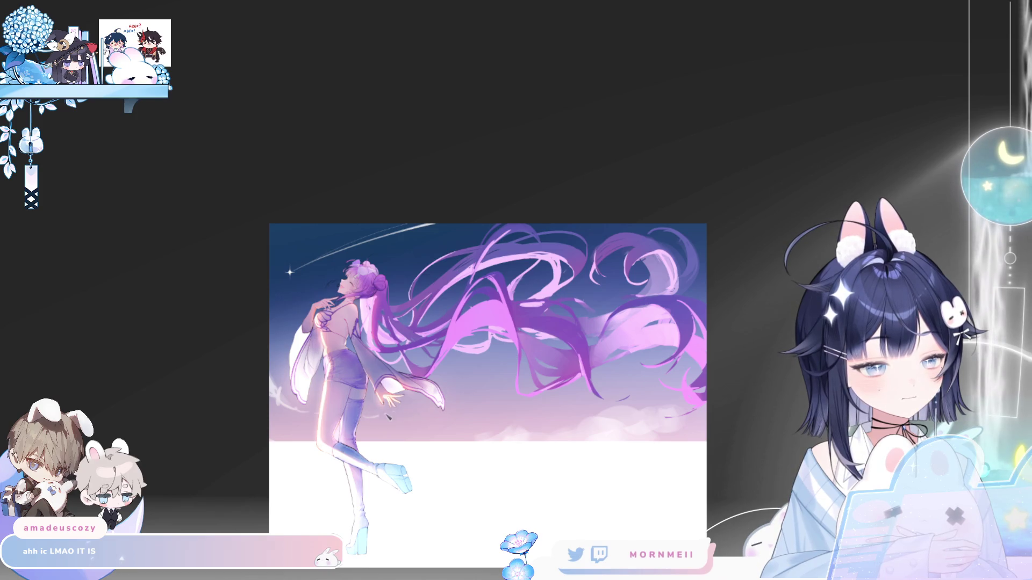
Paint pale light strokes near the girl's hand, diagonally across the hair, and near the top edge.
mouse_move(463, 393)
mouse_down()
mouse_move(489, 376)
mouse_move(449, 406)
mouse_up()
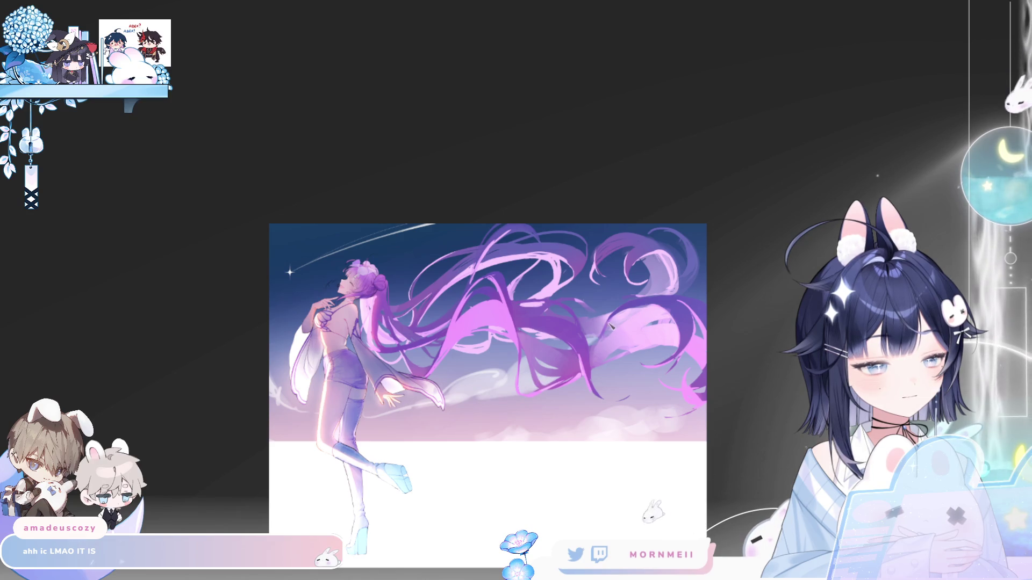
drag(562, 345, 666, 274)
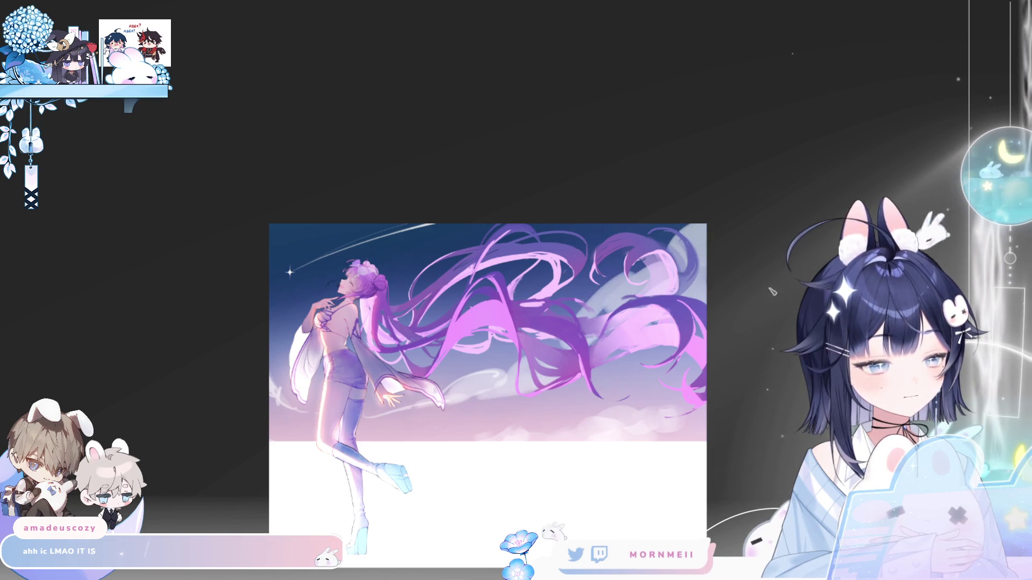
key(m)
key(m)
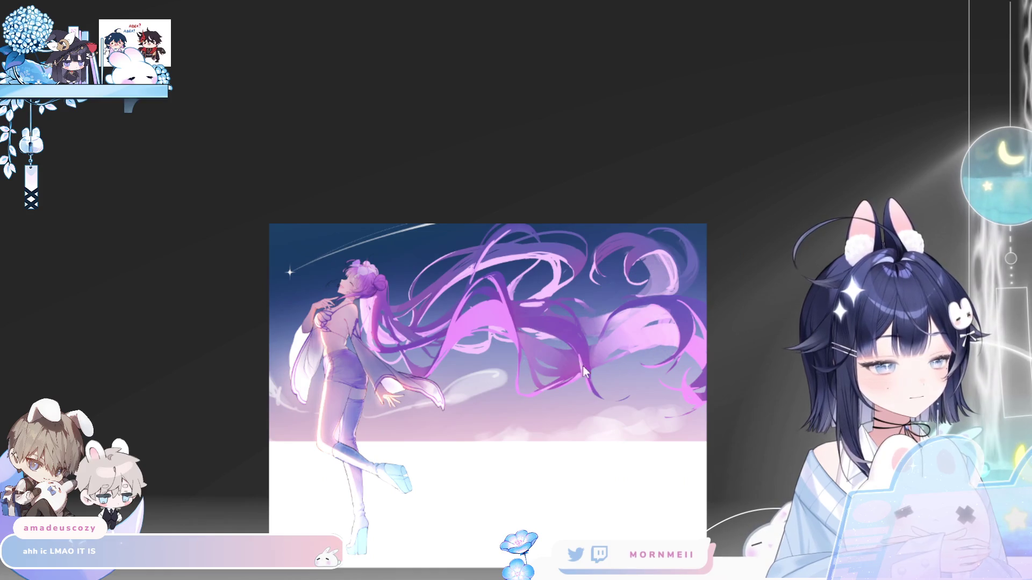
drag(508, 390, 545, 386)
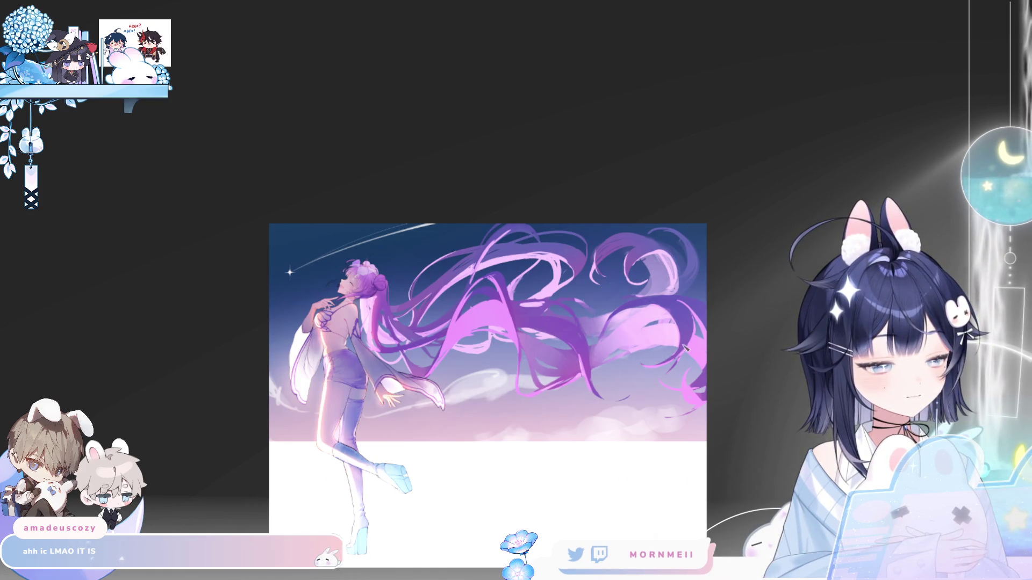
drag(579, 229, 606, 228)
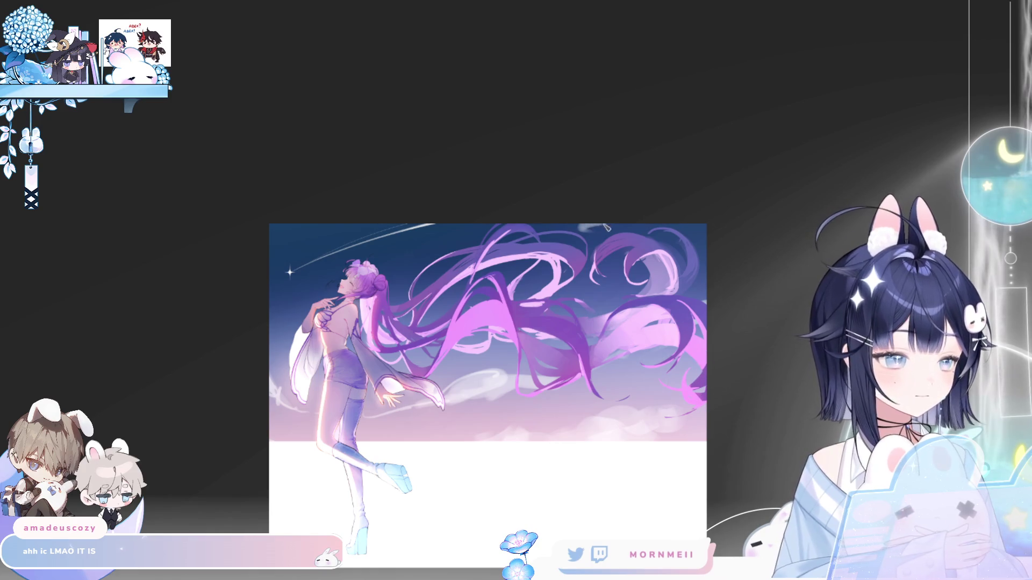
key(m)
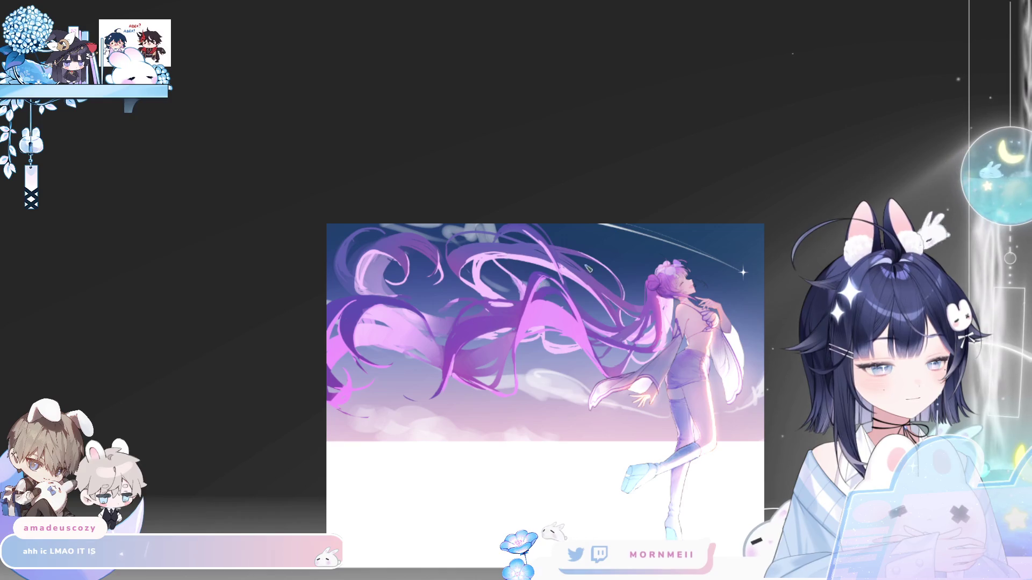
key(m)
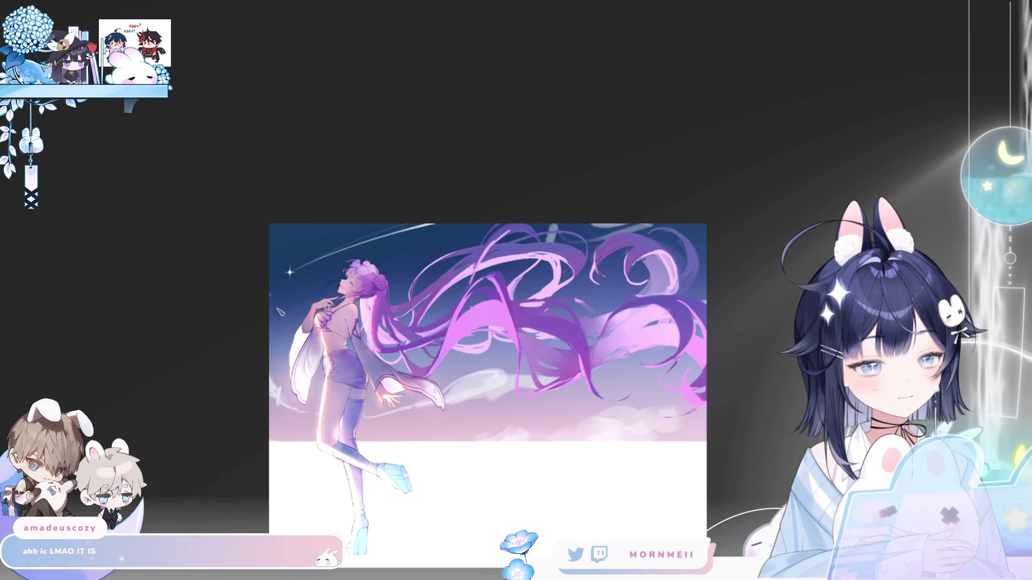
Brush a faint cloud along the sky's left edge and tone down the whitish left-edge cloud.
drag(283, 314, 283, 285)
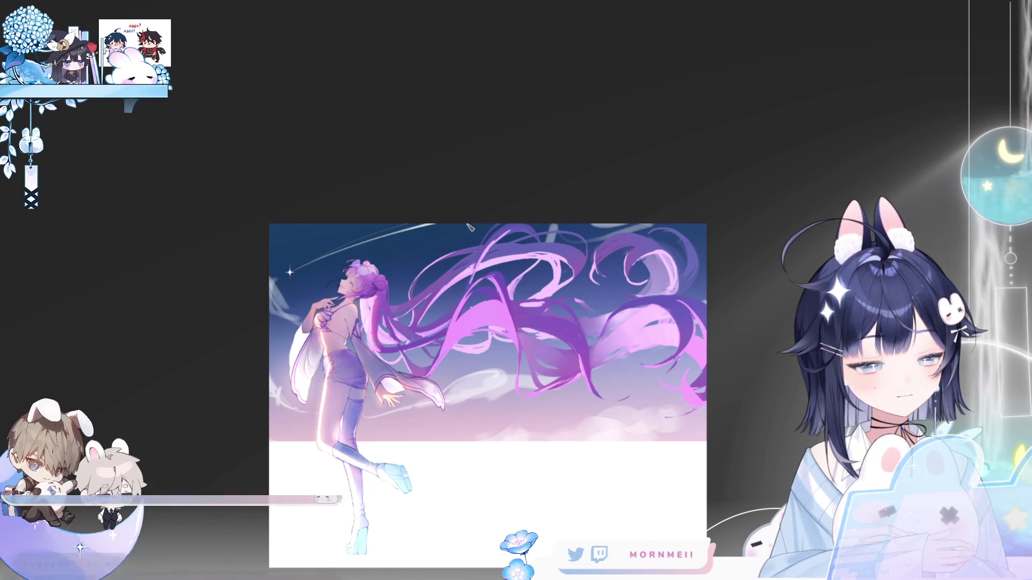
drag(650, 268, 718, 326)
drag(358, 344, 347, 377)
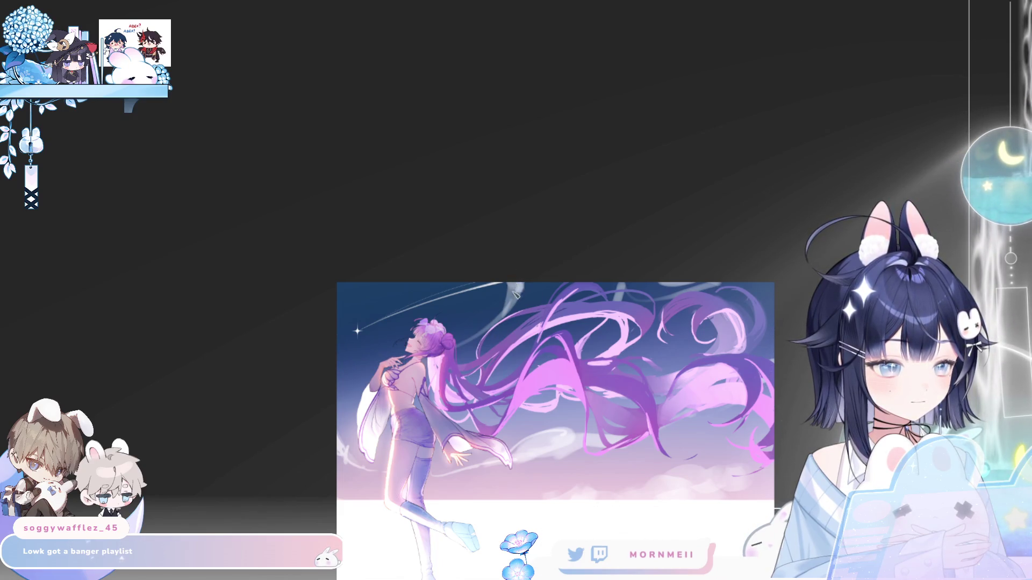
key(m)
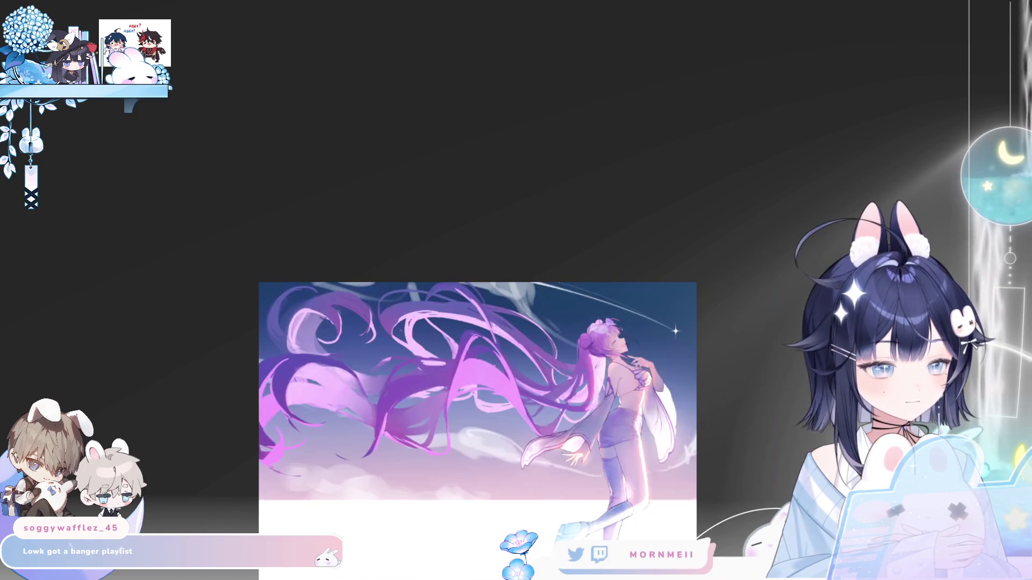
key(m)
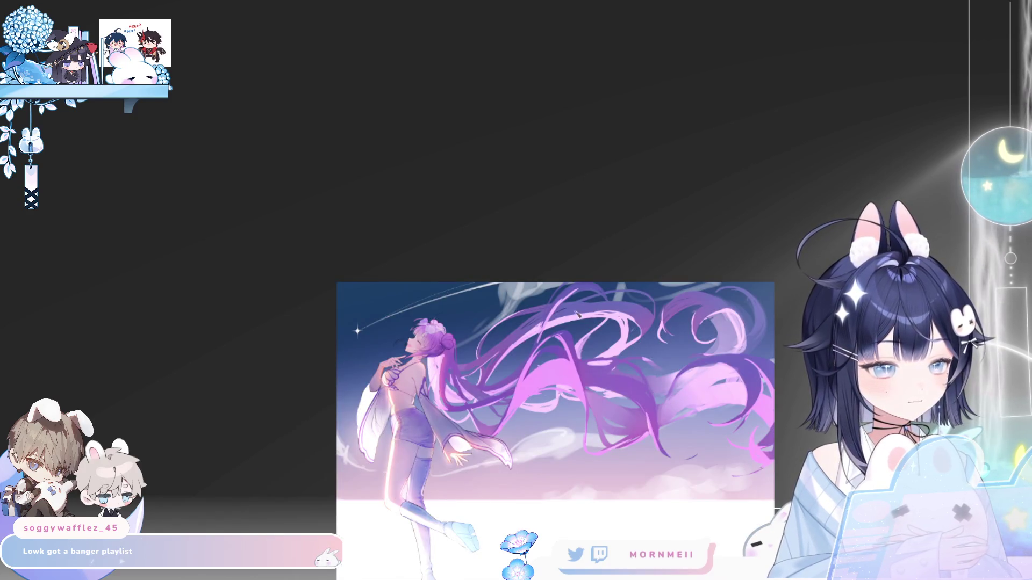
key(m)
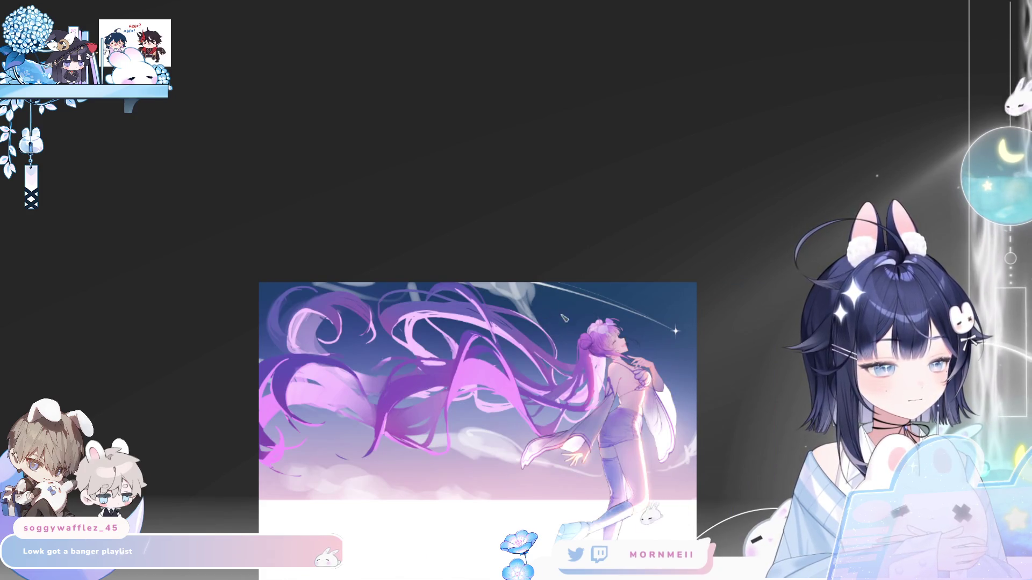
key(m)
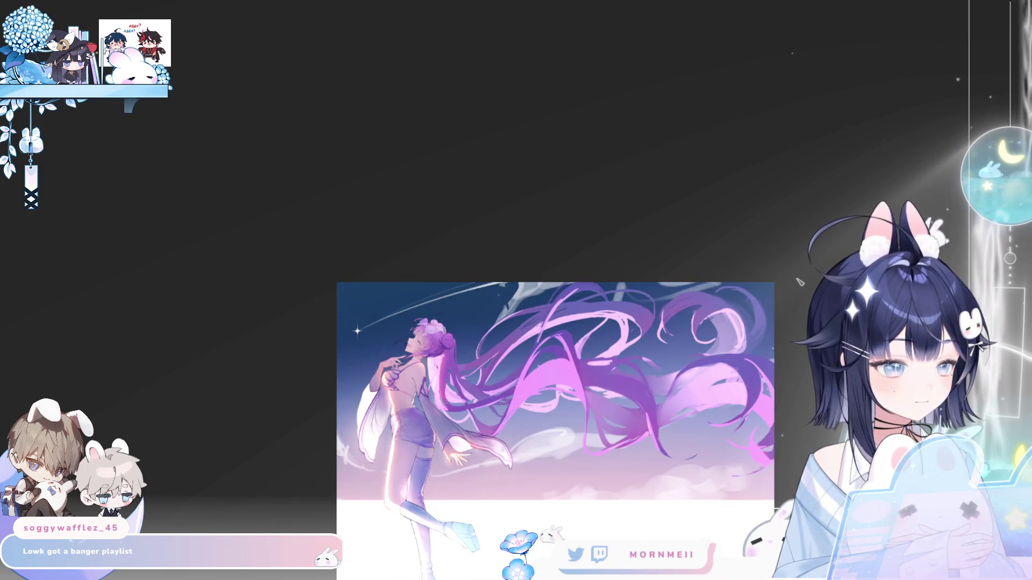
key(minus)
key(m)
key(m)
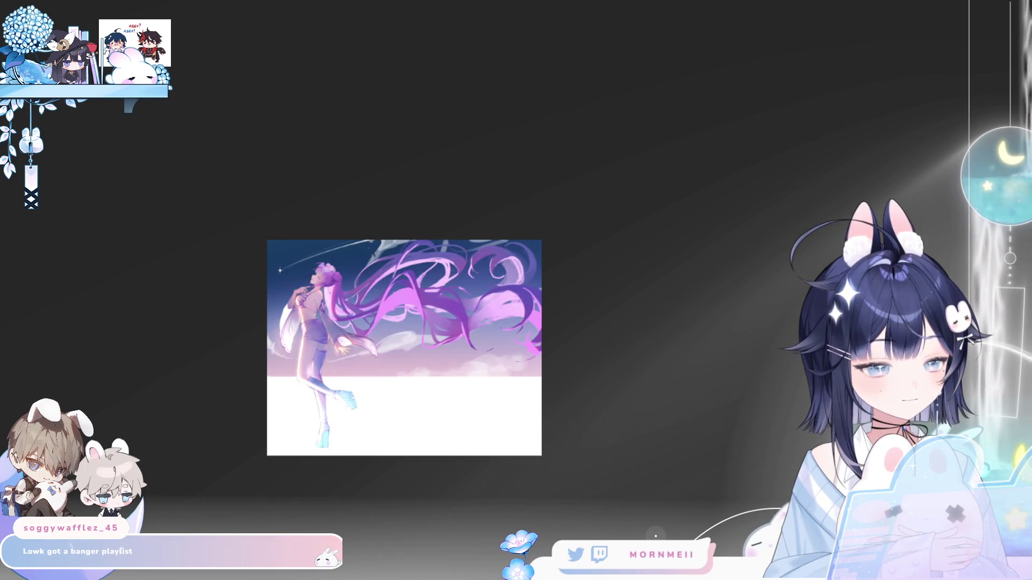
key(m)
key(m)
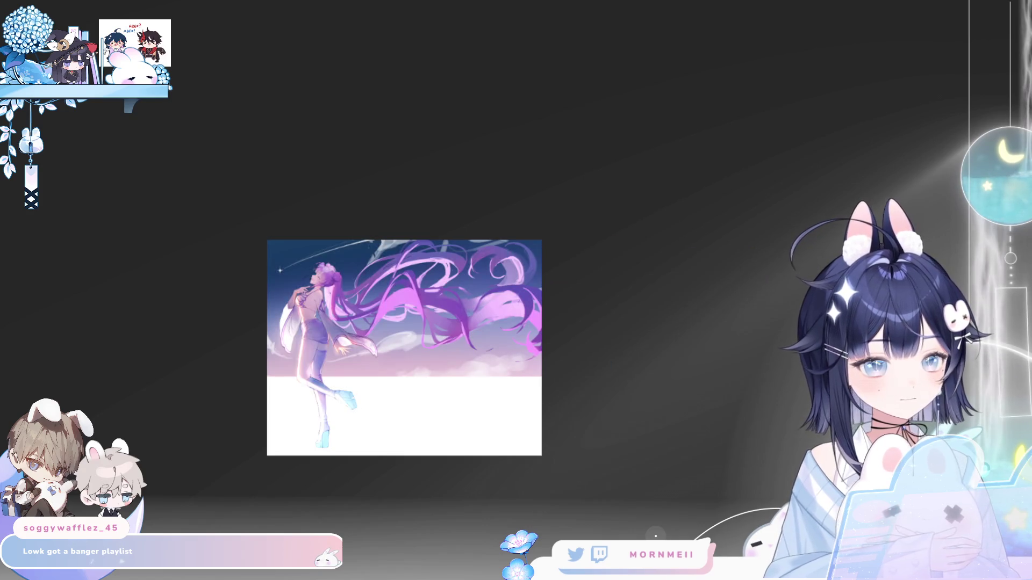
Try a light cloud stroke across the sky and undo it.
scroll(445, 220, down, 1)
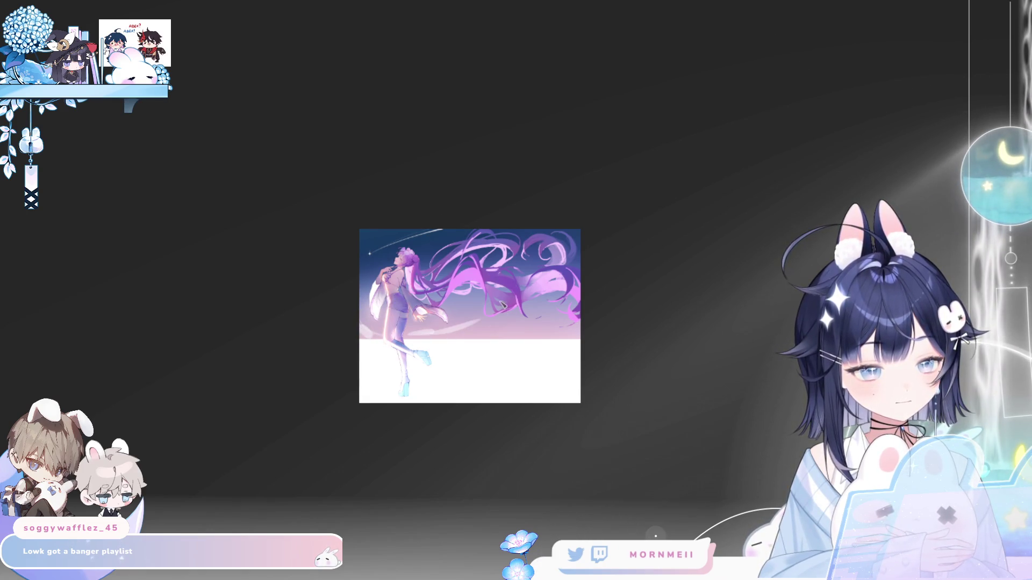
mouse_move(474, 333)
mouse_down()
mouse_move(541, 324)
mouse_move(564, 294)
mouse_move(574, 309)
mouse_move(492, 339)
mouse_move(451, 333)
mouse_up()
key(ctrl+z)
key(ctrl+z)
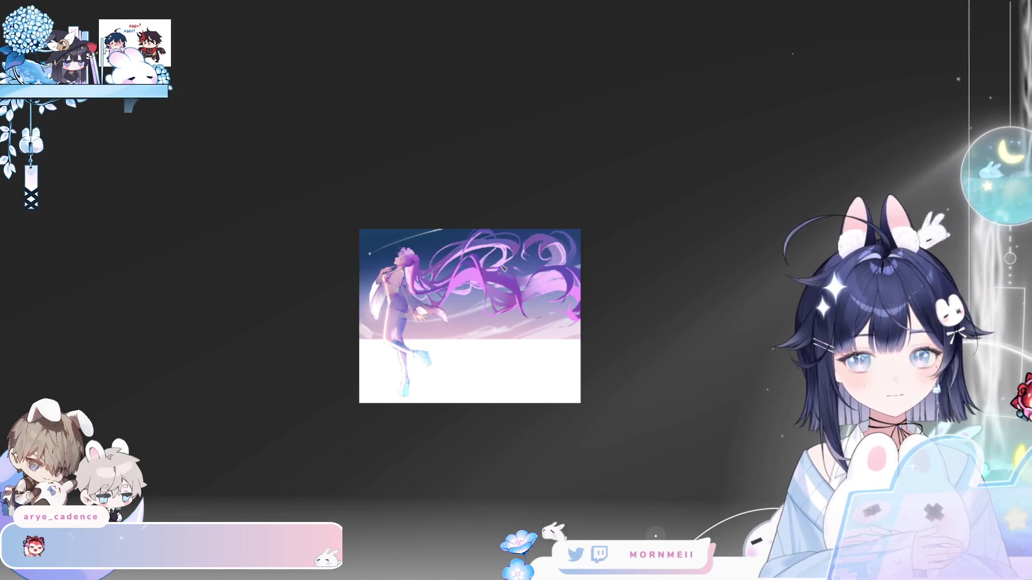
drag(454, 277, 463, 330)
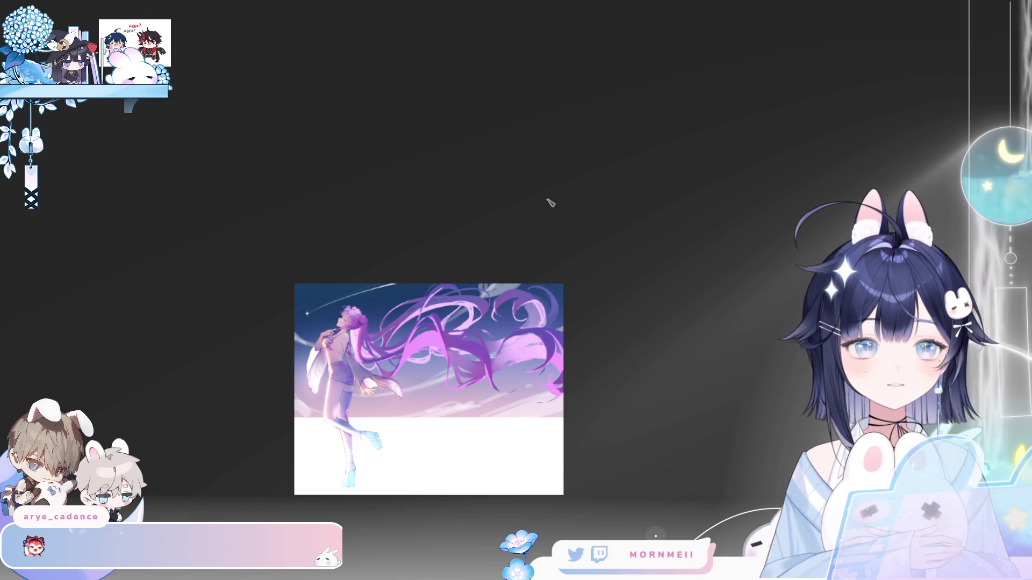
scroll(480, 369, up, 1)
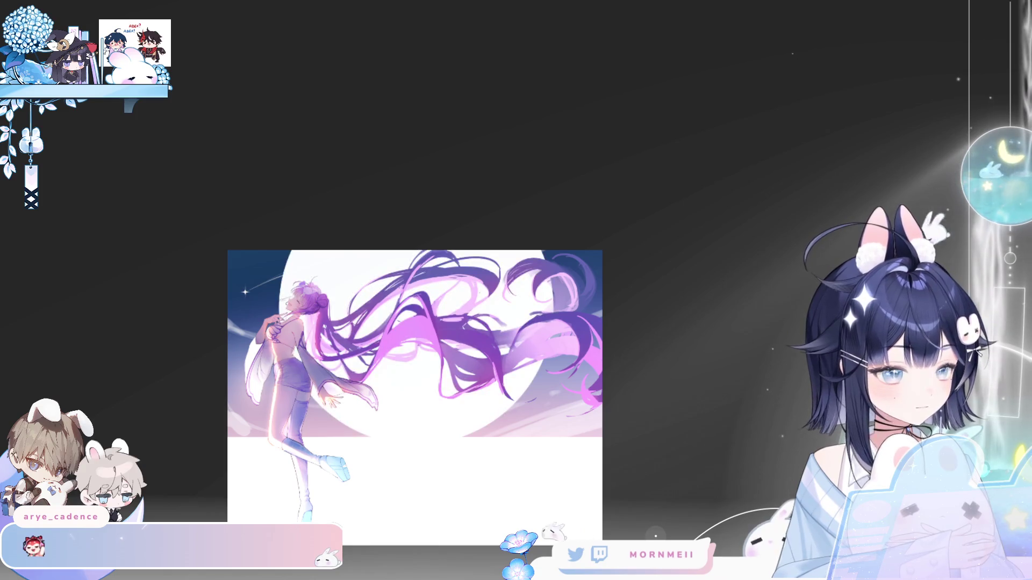
Show the moon layer and brighten the whitish cloud along the top edge behind the hair.
key(m)
key(m)
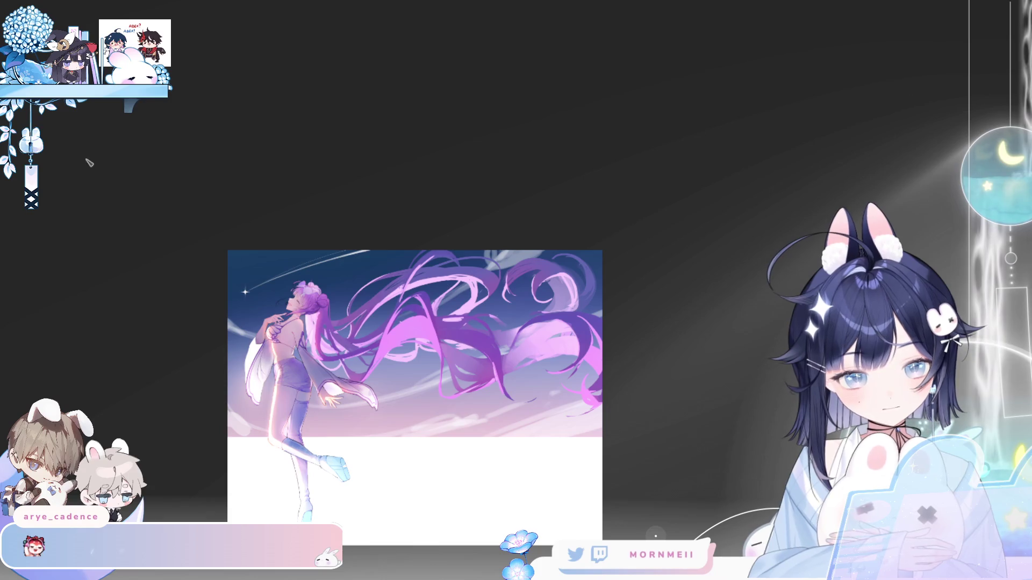
key(h)
key(h)
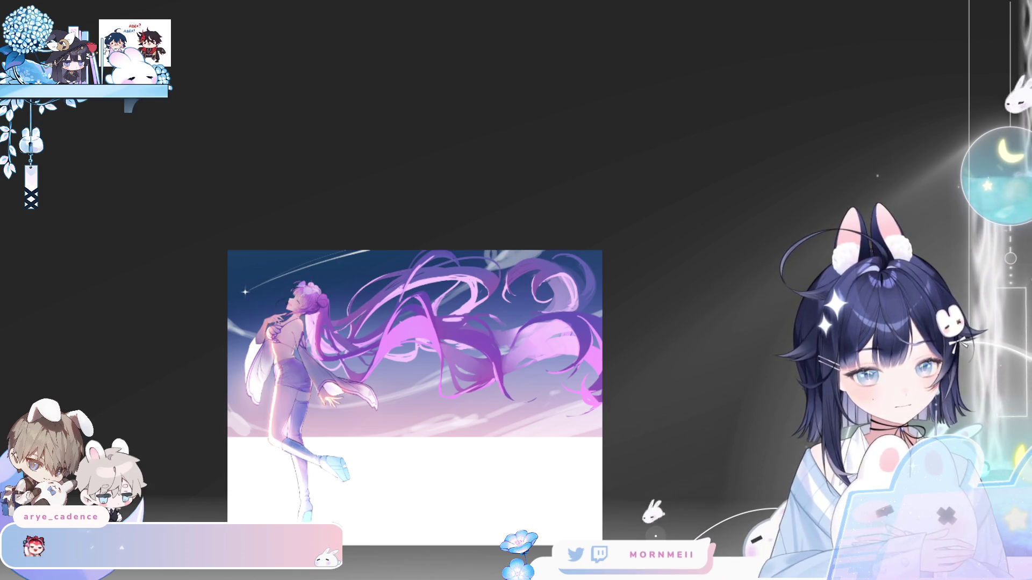
mouse_move(483, 263)
mouse_down()
mouse_move(516, 253)
mouse_move(537, 285)
mouse_up()
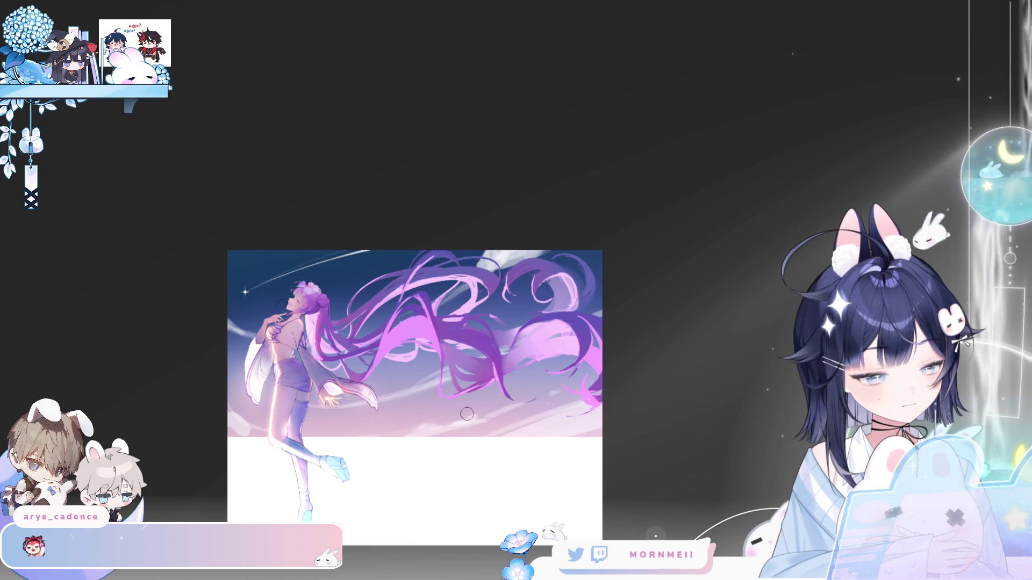
key(m)
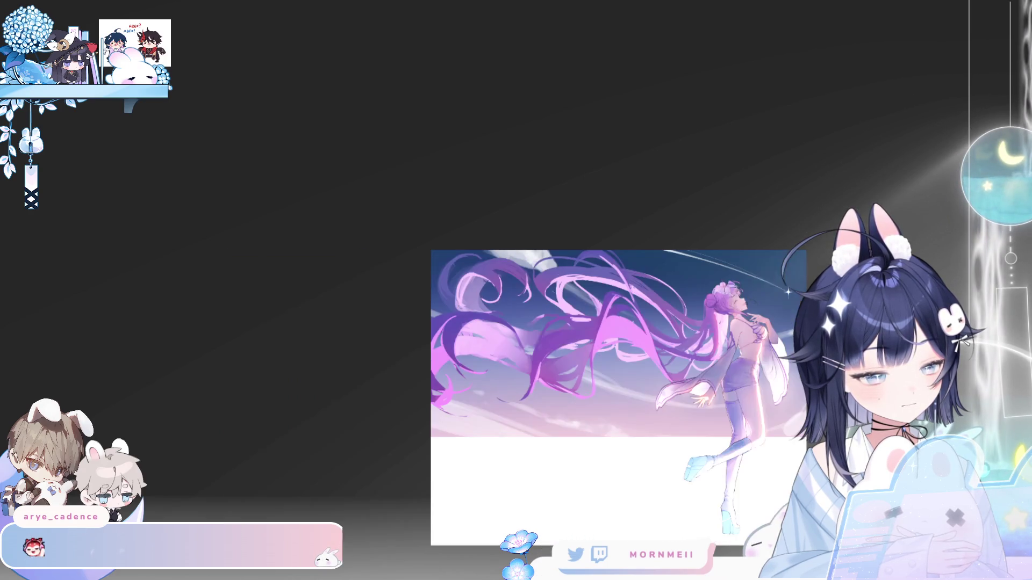
key(m)
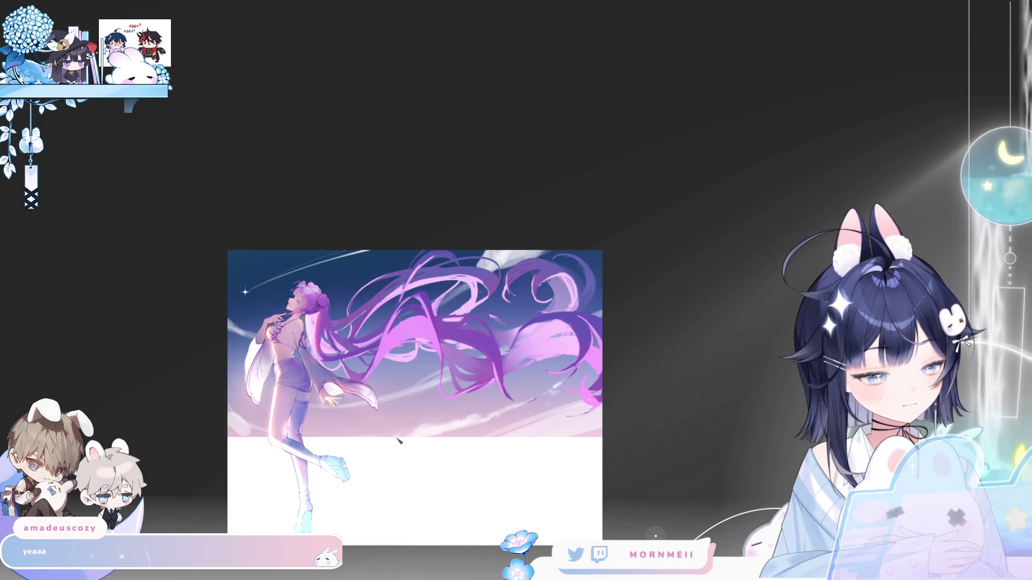
key(h)
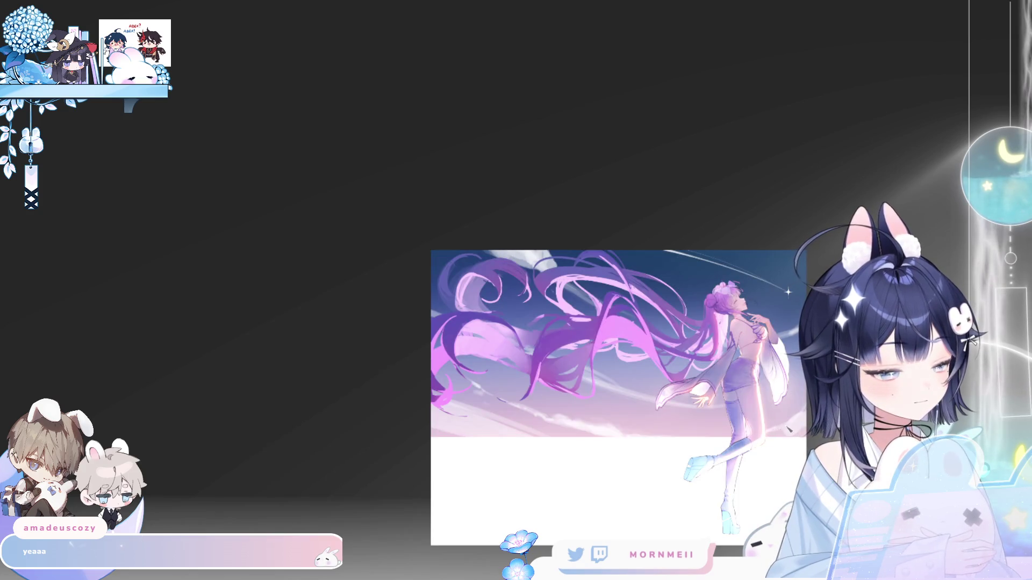
key(h)
key(h)
key(h)
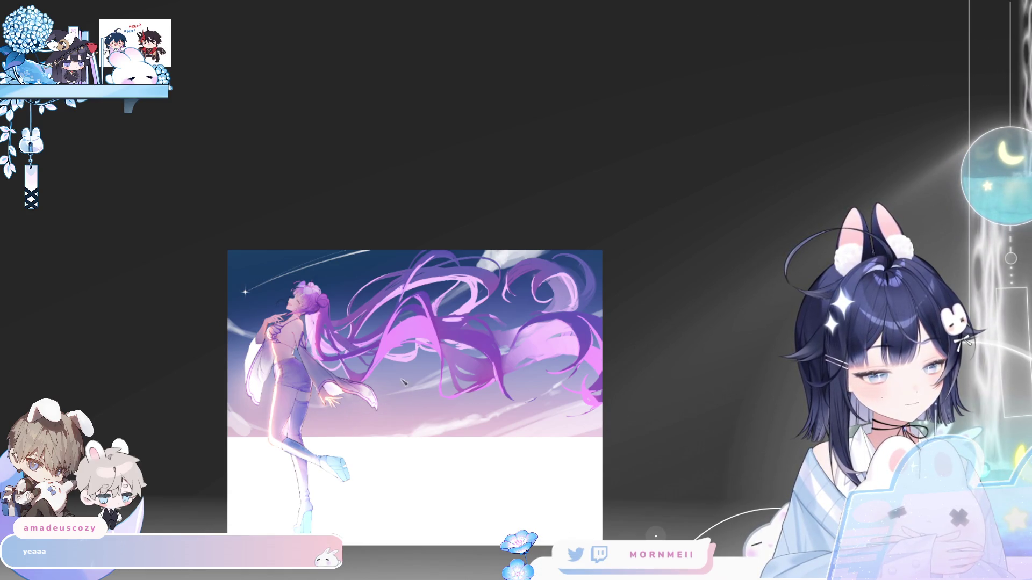
key(h)
key(h)
key(ctrl+minus)
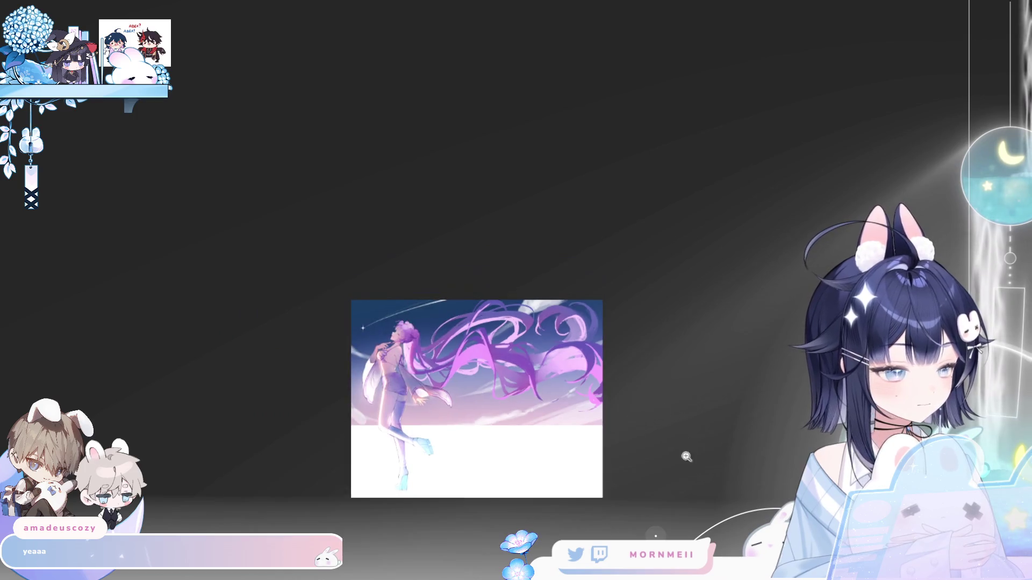
key(h)
Paint pink horizon clouds and a pale blue ground below the leaping figure, checking it mirrored.
key(h)
key(ctrl+plus)
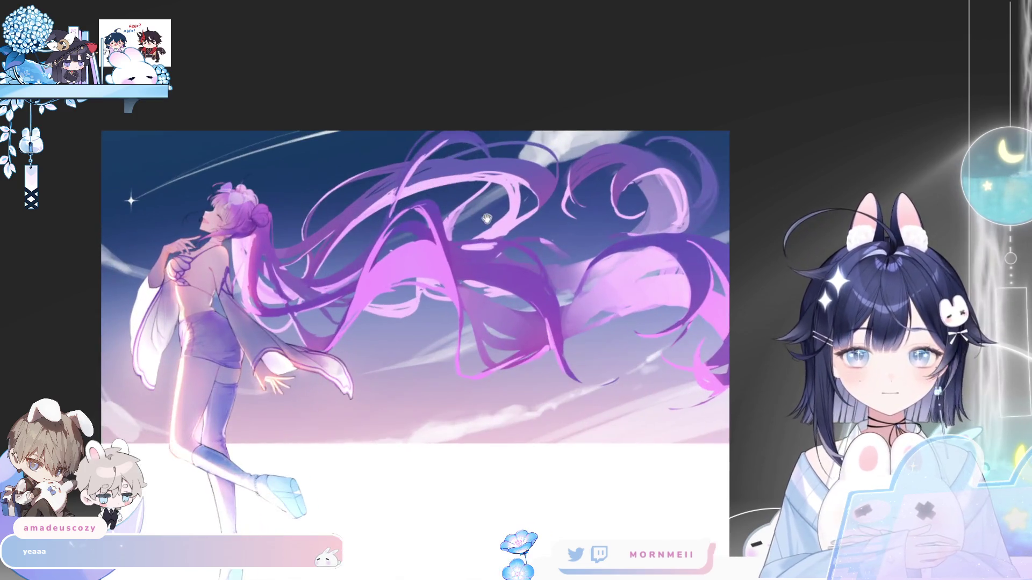
key(h)
key(h)
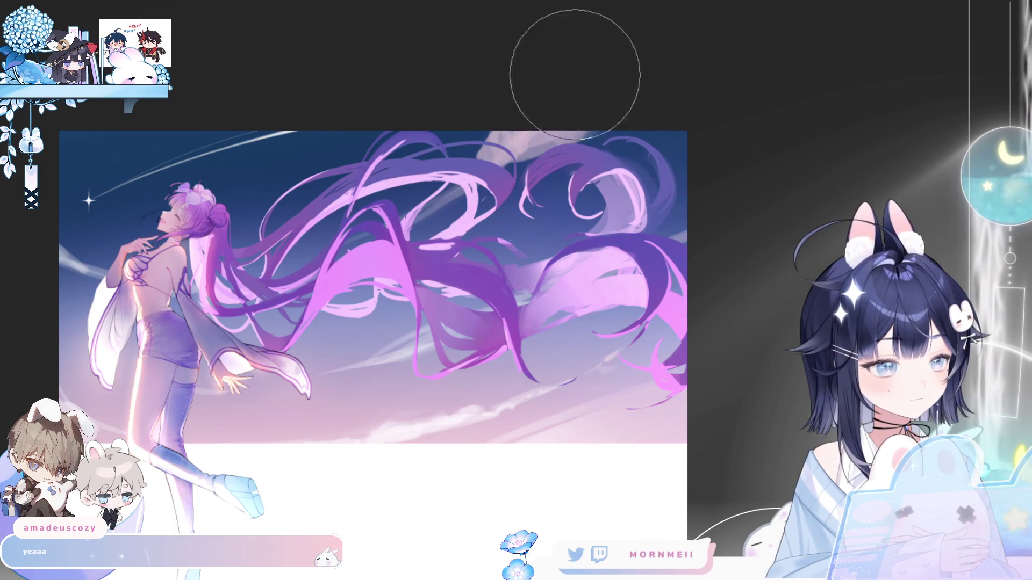
drag(108, 272, 212, 275)
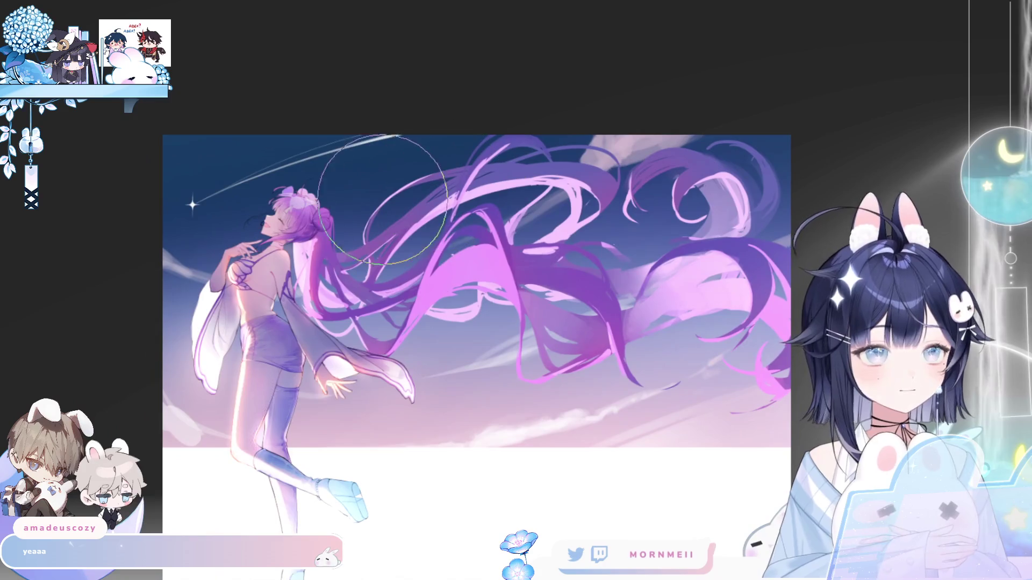
key(m)
key(m)
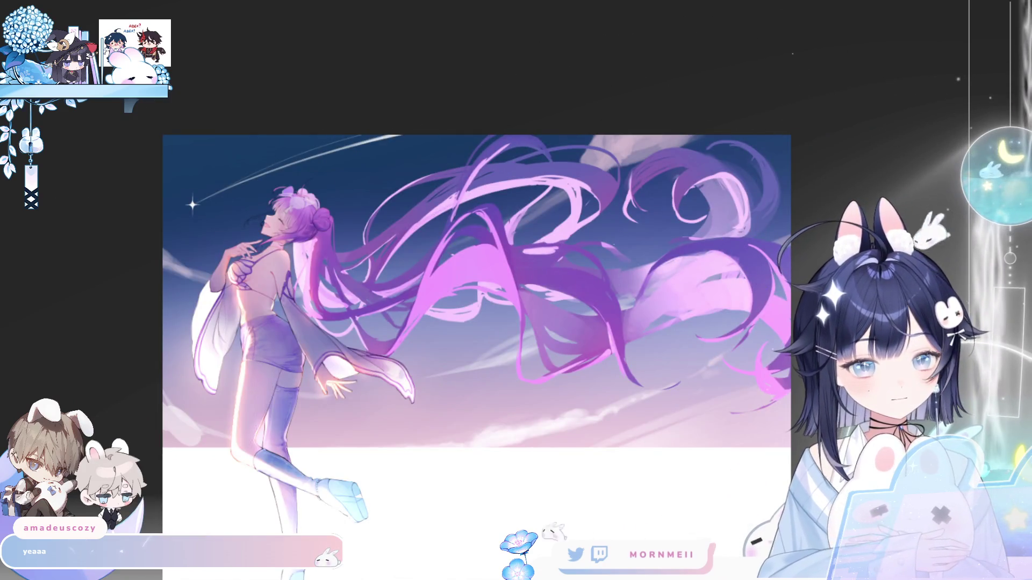
key(m)
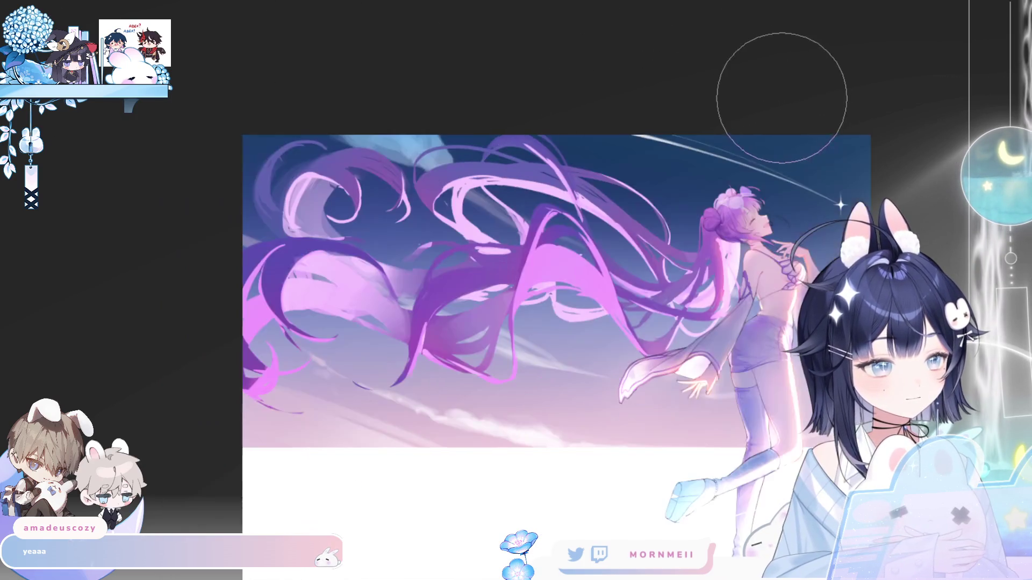
key(m)
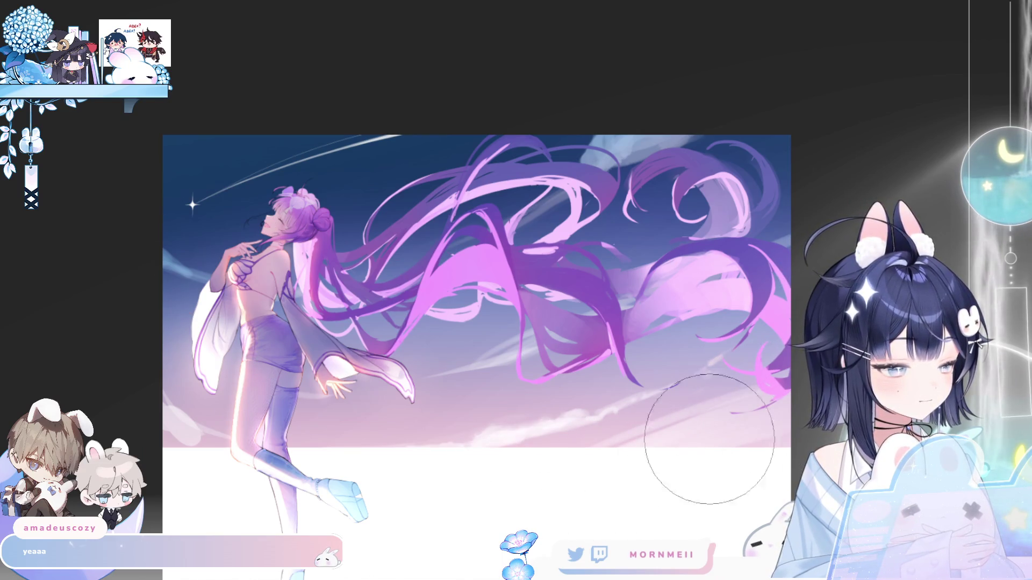
key(h)
key(h)
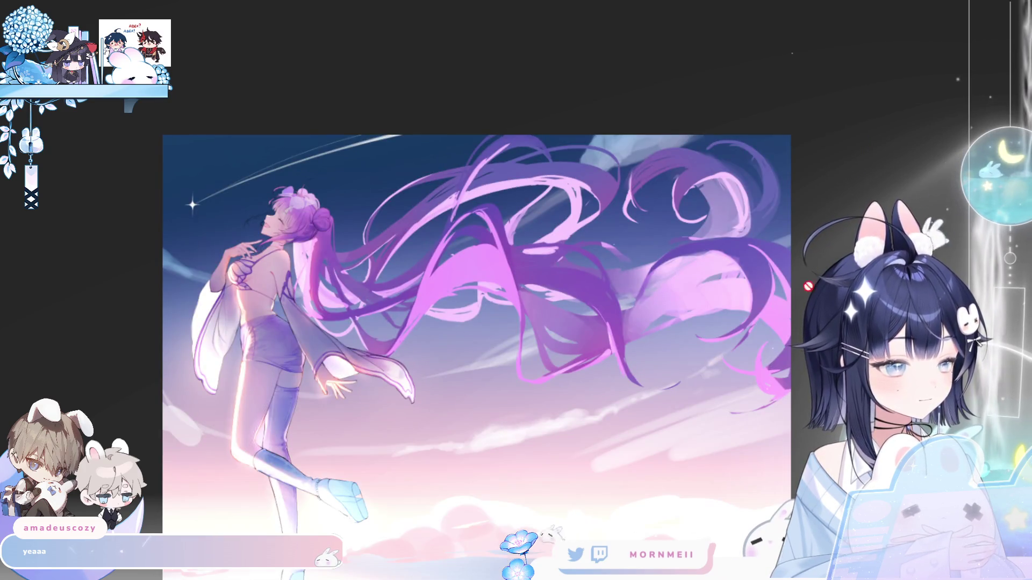
scroll(787, 308, down, 3)
key(h)
key(h)
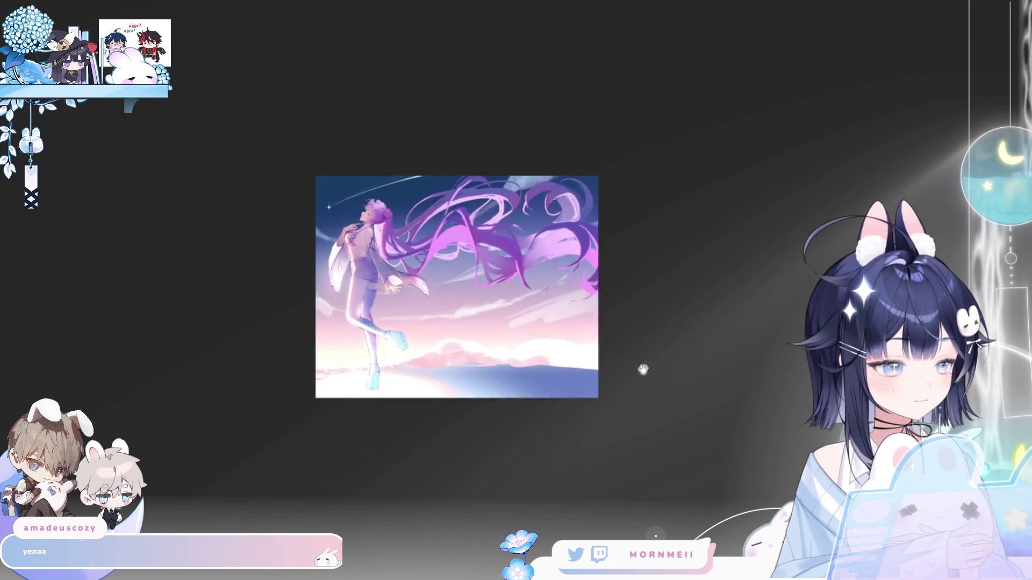
scroll(579, 345, down, 2)
scroll(446, 304, up, 3)
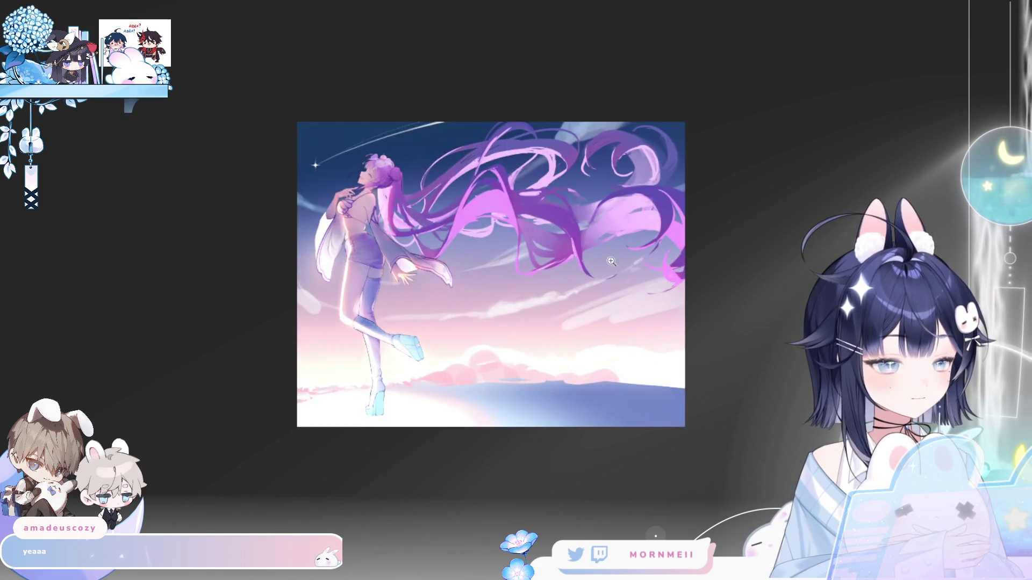
key(h)
key(h)
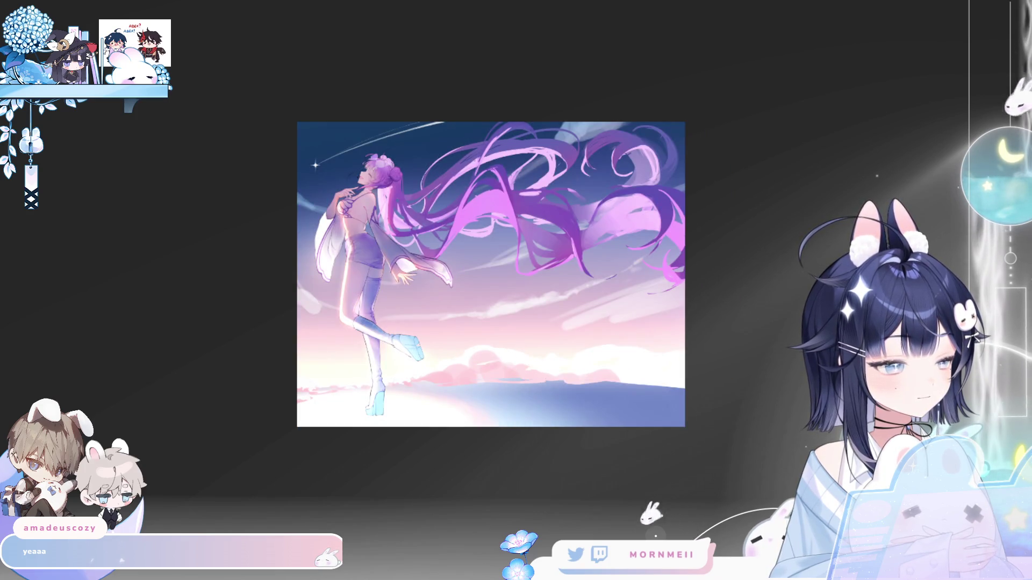
key(ctrl+z)
key(ctrl+y)
key(h)
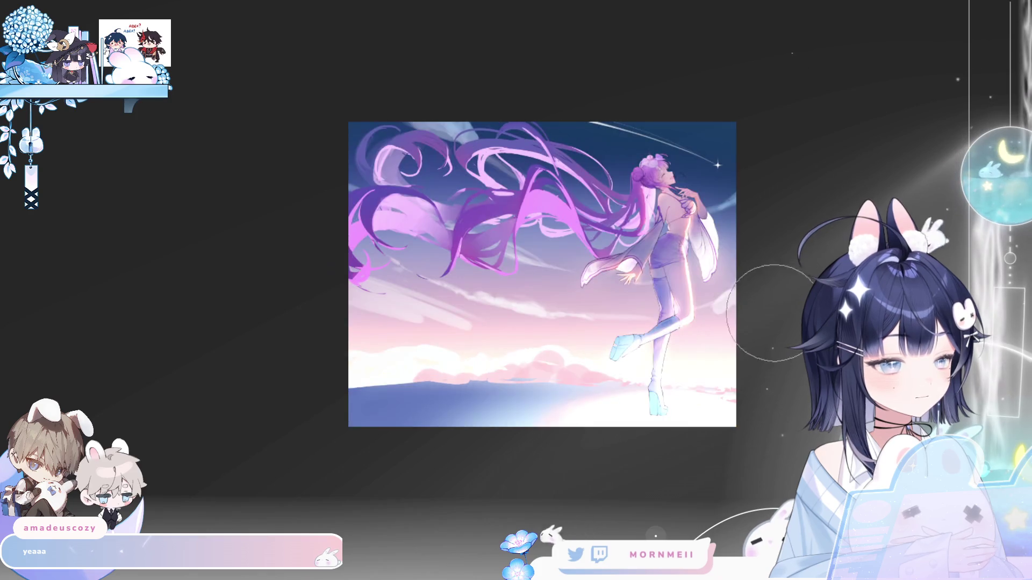
key(h)
key(h)
drag(717, 350, 632, 397)
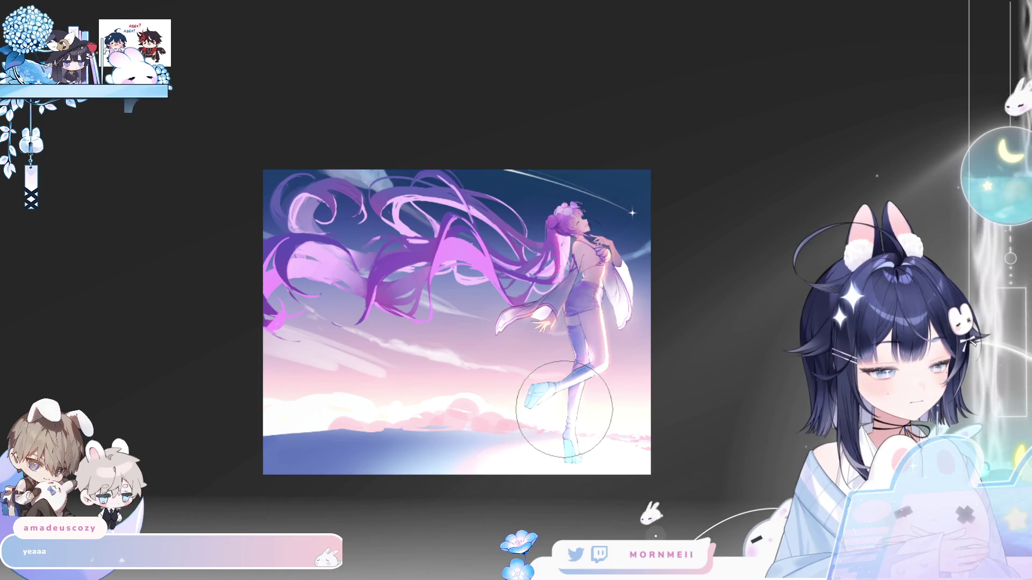
key(h)
drag(714, 357, 466, 356)
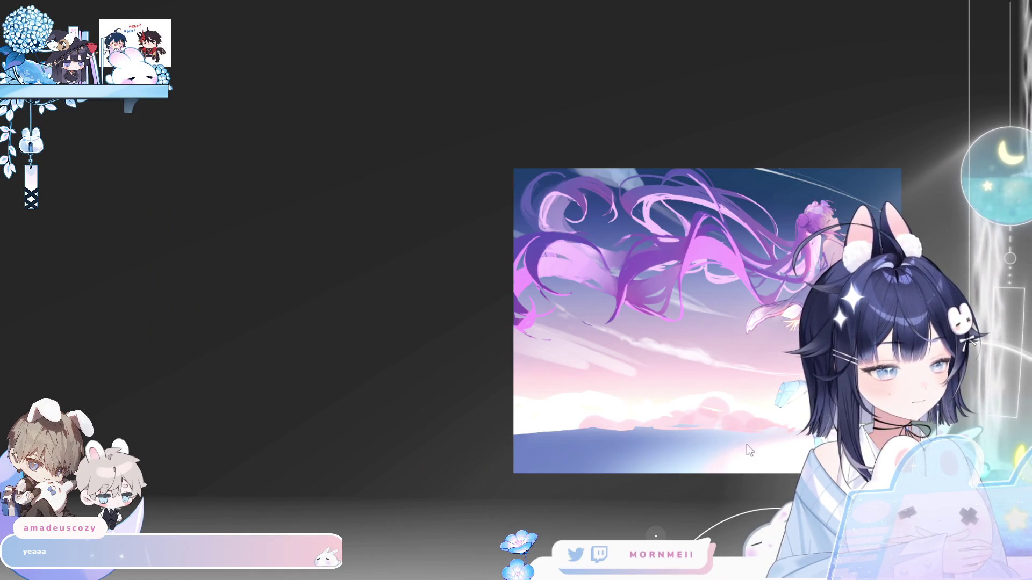
drag(869, 425, 661, 380)
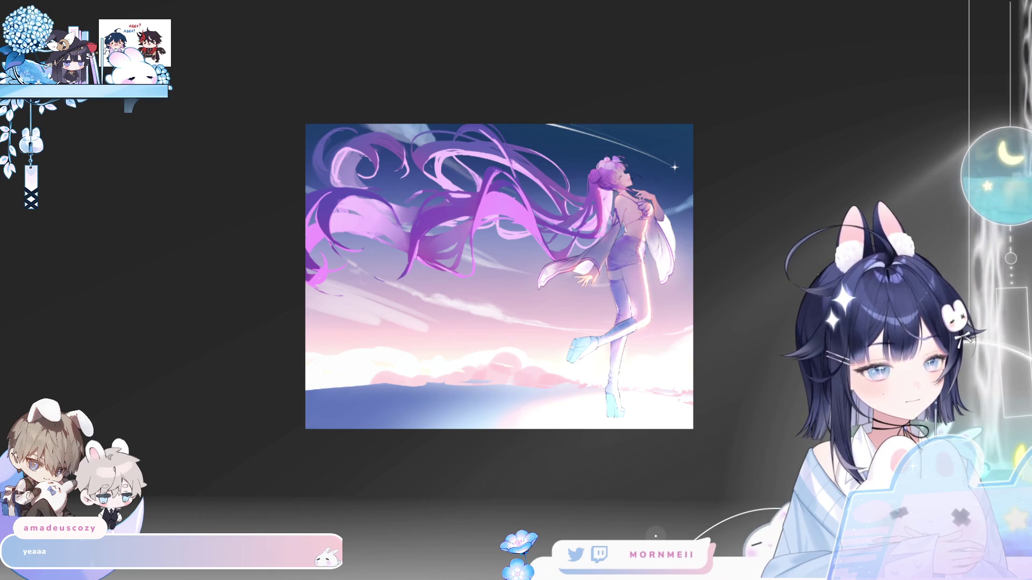
key(h)
key(h)
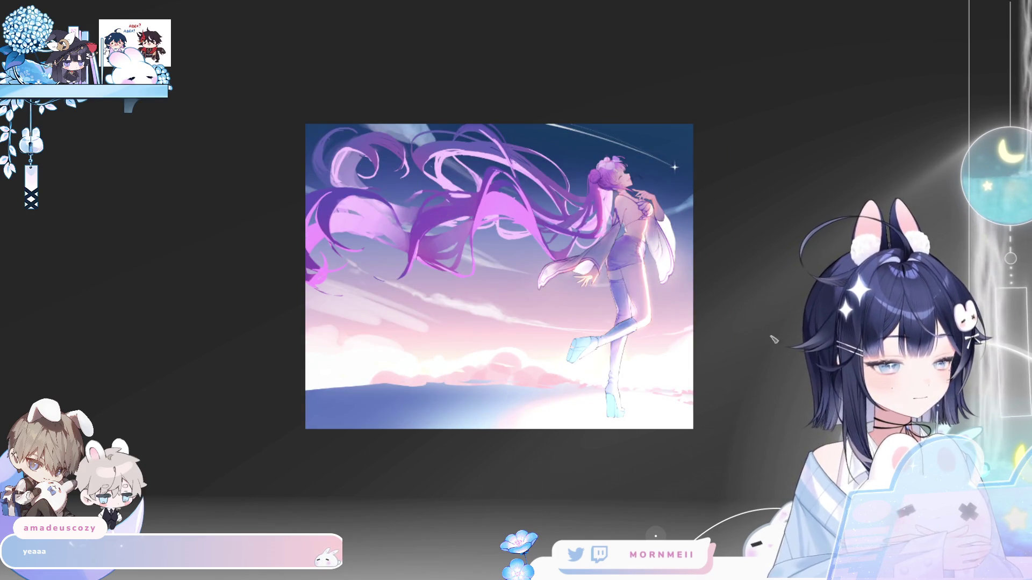
key(h)
key(h)
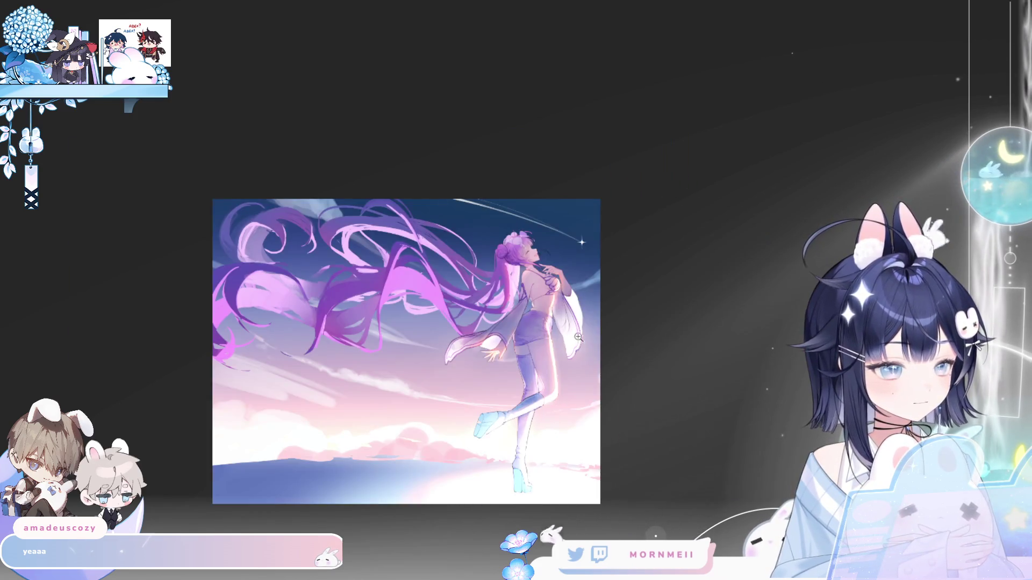
key(ctrl+plus)
key(h)
key(h)
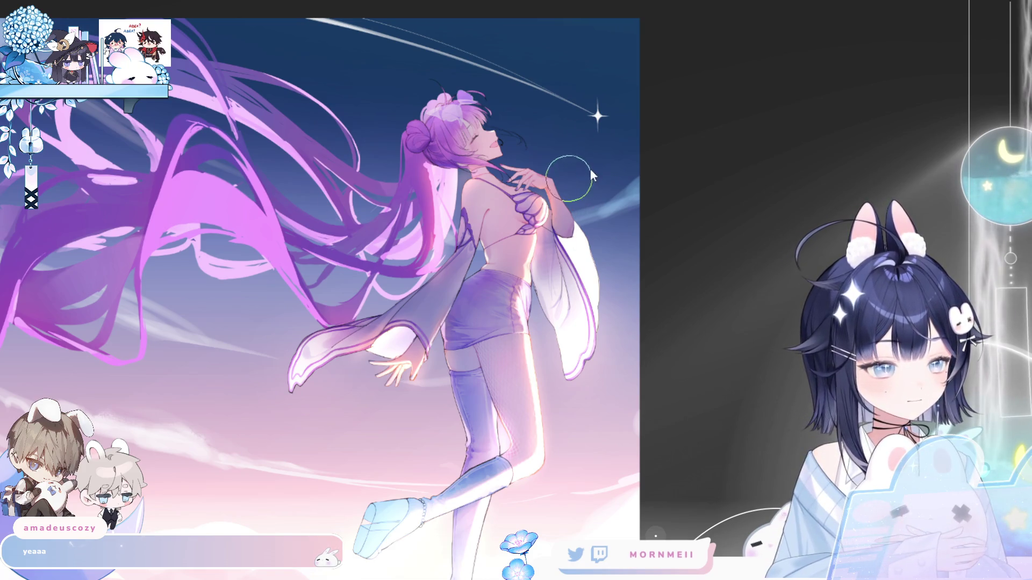
Try test strokes in the sky and around the sleeve with the staff-line brush, undoing them.
drag(595, 143, 595, 186)
key(ctrl+z)
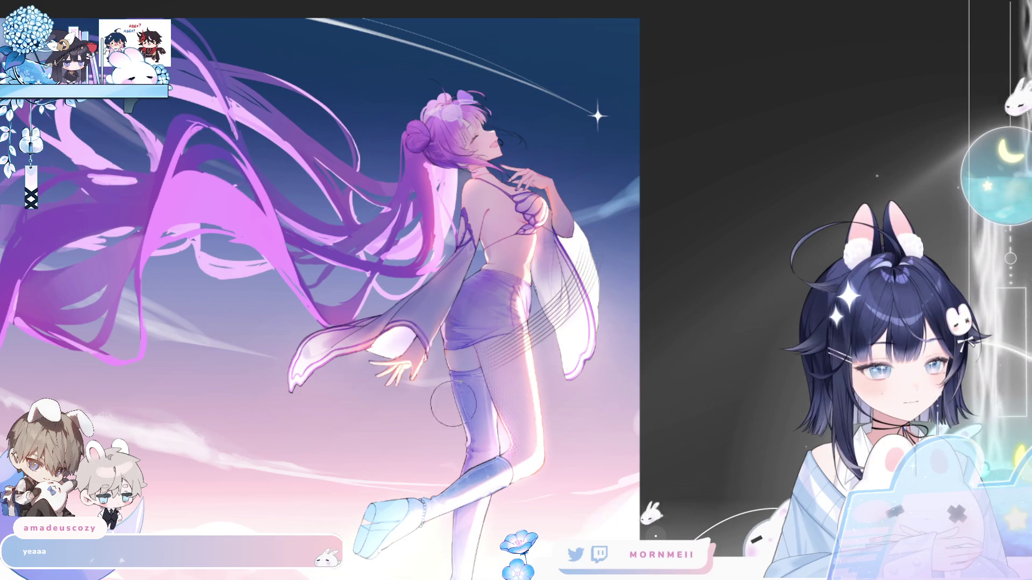
key(h)
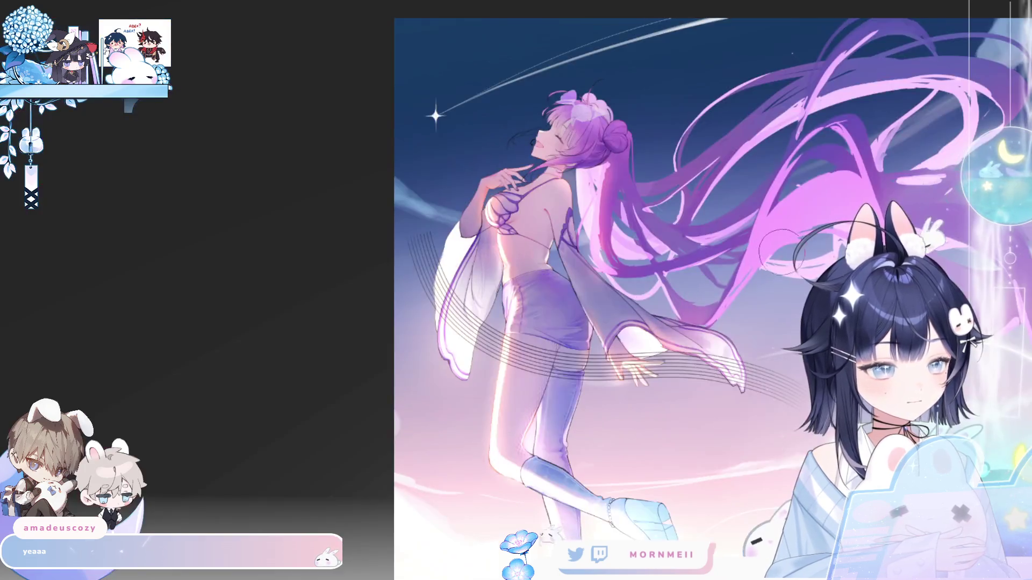
scroll(738, 265, down, 2)
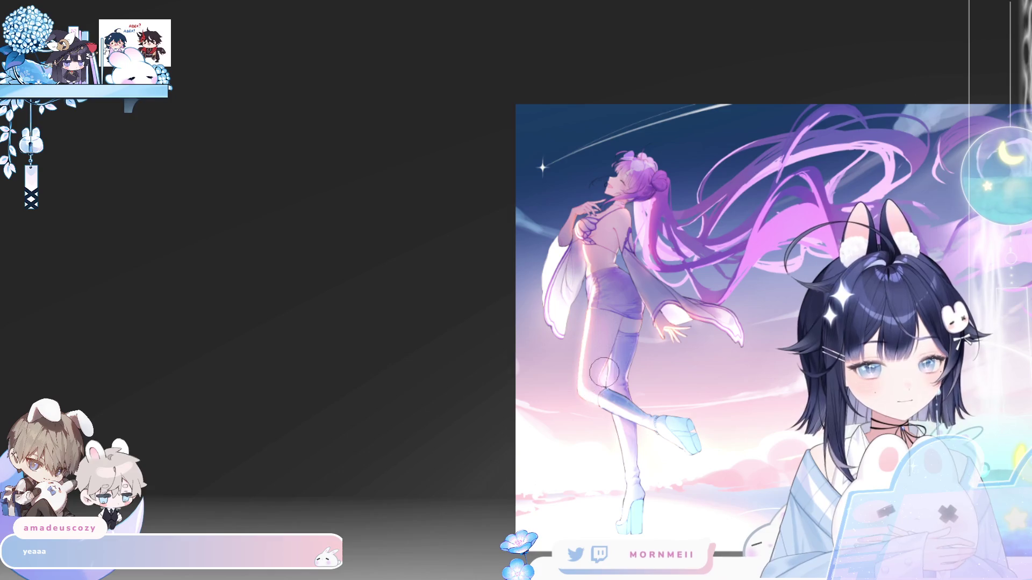
key(h)
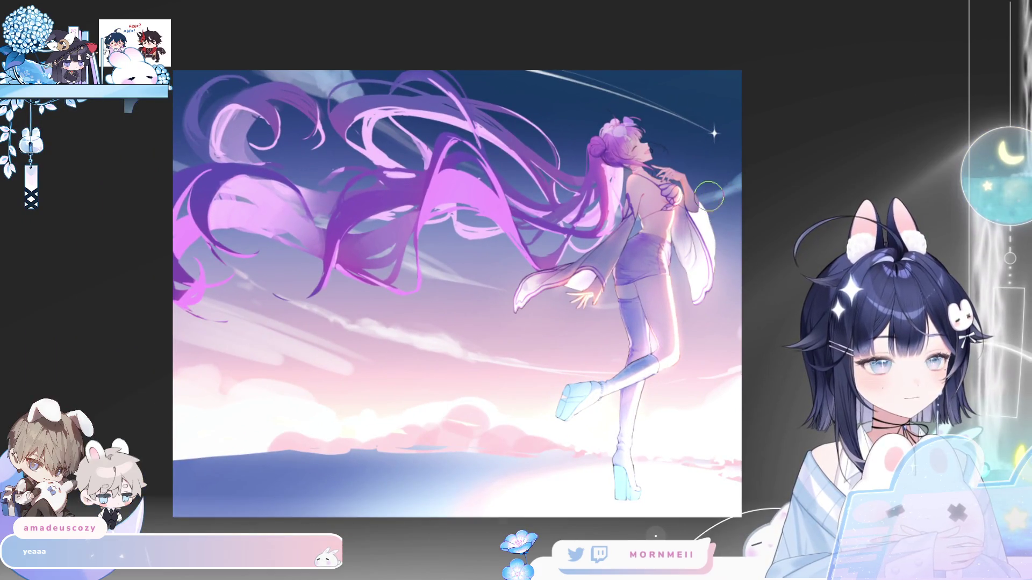
drag(737, 251, 525, 309)
key(ctrl+z)
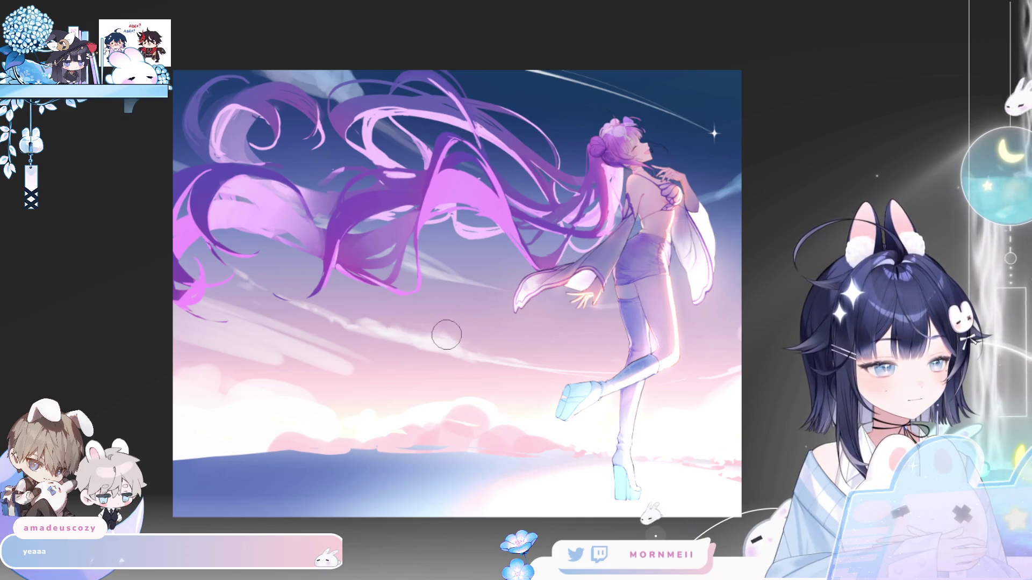
Attempt several wavy multi-line swirls across the sky, undoing each try.
mouse_move(167, 218)
mouse_down()
mouse_move(387, 287)
mouse_move(739, 208)
mouse_up()
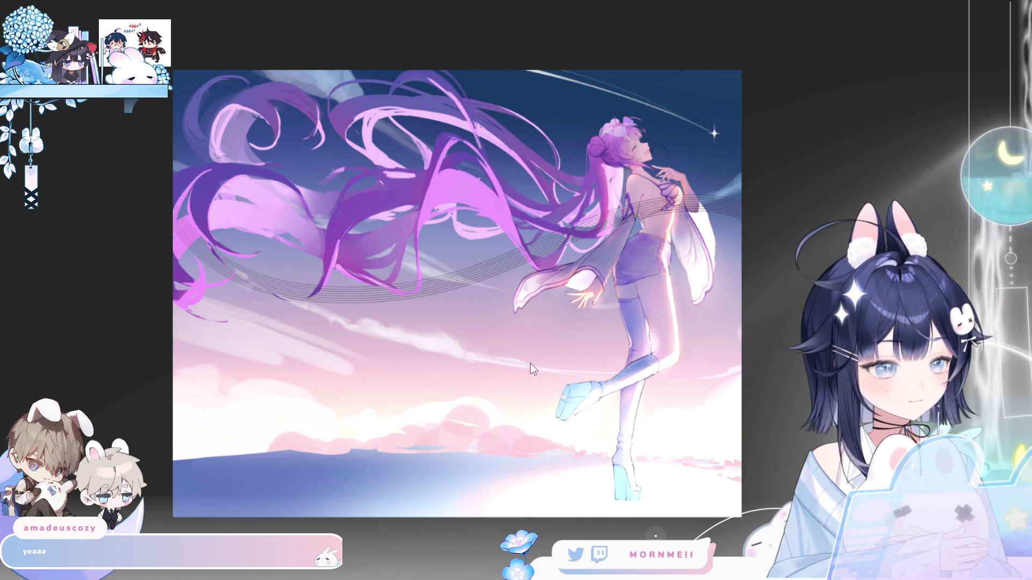
key(ctrl+z)
mouse_move(150, 235)
mouse_down()
mouse_move(491, 364)
mouse_move(743, 258)
mouse_up()
key(h)
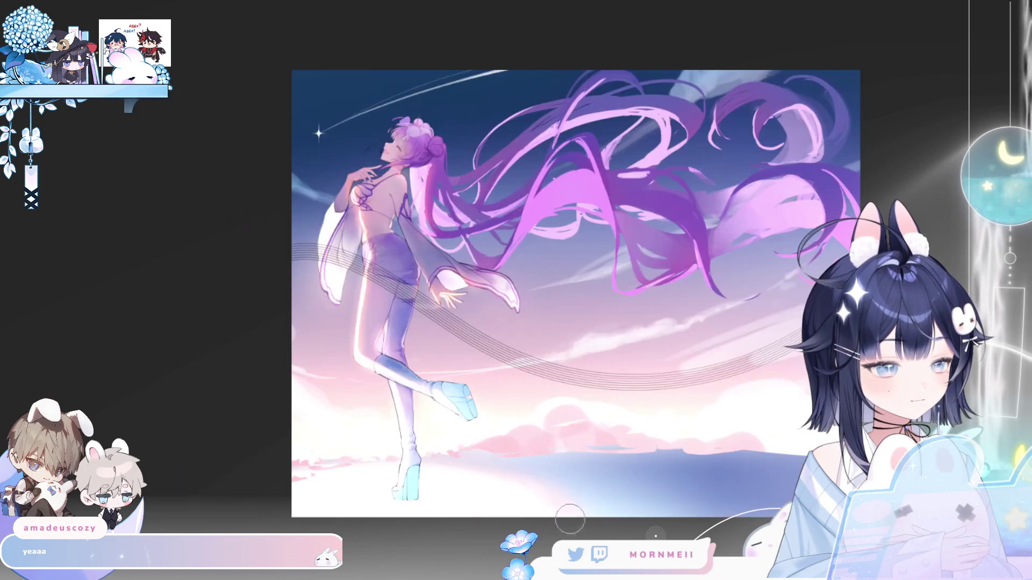
key(h)
key(ctrl+z)
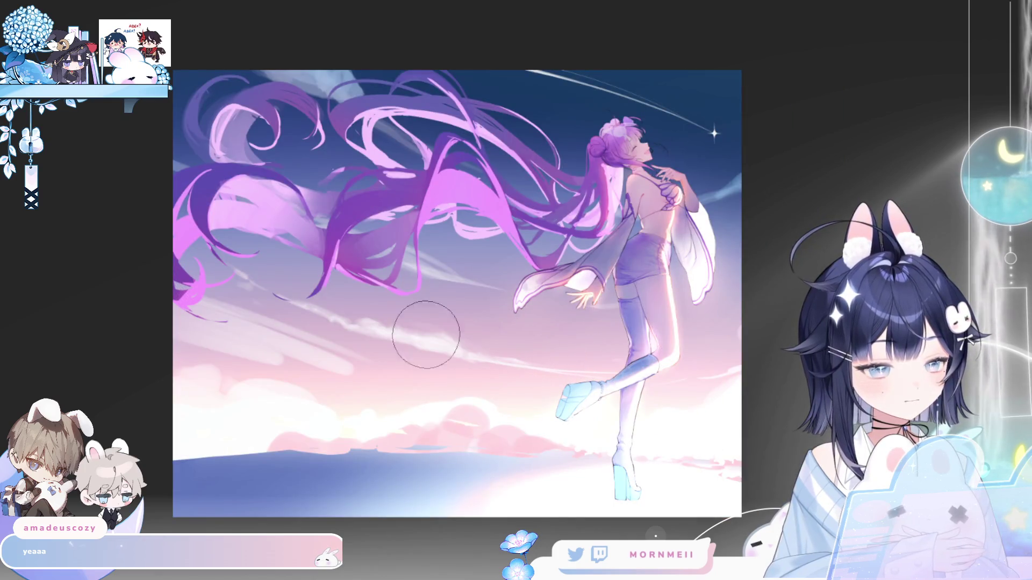
mouse_move(164, 195)
mouse_down()
mouse_move(253, 288)
mouse_move(438, 320)
mouse_move(591, 301)
mouse_move(741, 245)
mouse_move(681, 293)
mouse_move(557, 349)
mouse_move(398, 347)
mouse_move(272, 291)
mouse_move(169, 200)
mouse_up()
key(ctrl+z)
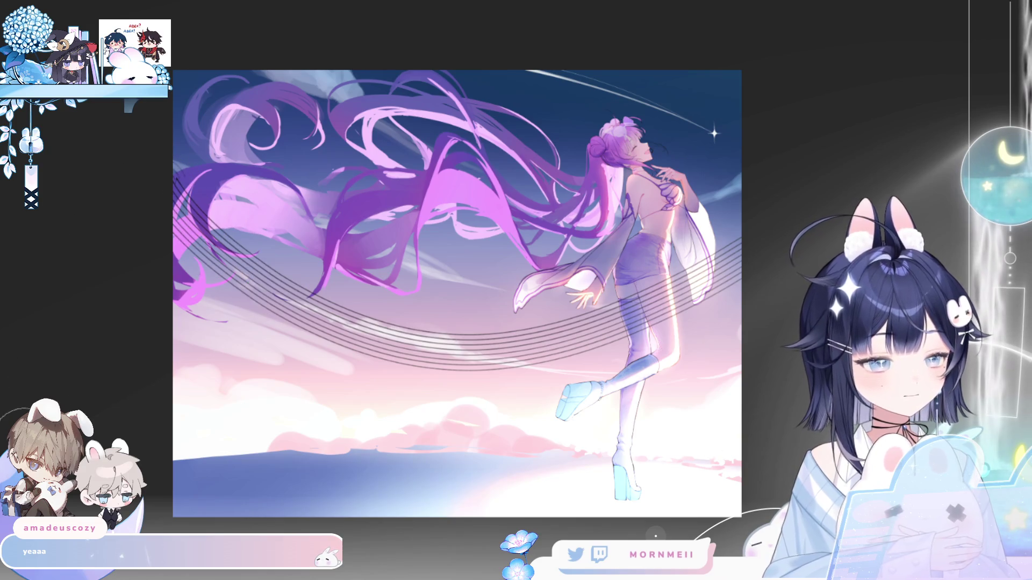
key(h)
key(h)
key(ctrl+z)
key(h)
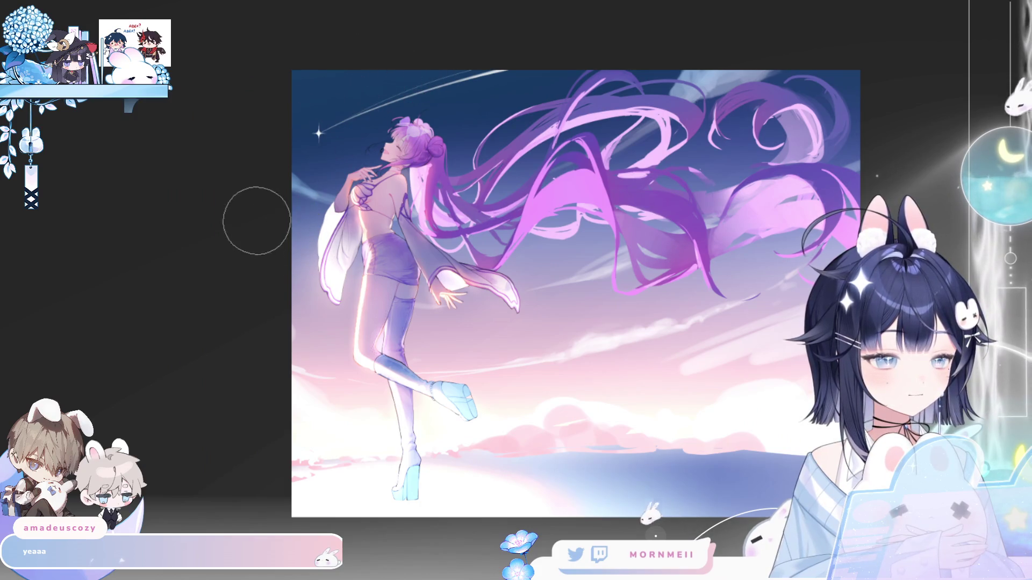
Draw swirl lines arcing through the hair behind the girl and invert them to white.
mouse_move(260, 249)
mouse_down()
mouse_move(314, 290)
mouse_move(457, 315)
mouse_move(679, 241)
mouse_move(774, 227)
mouse_up()
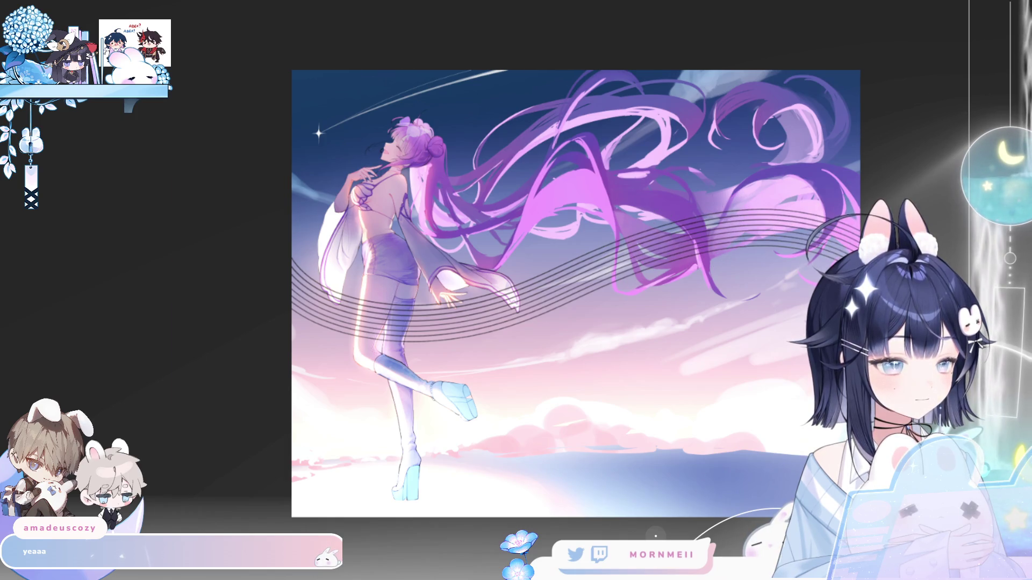
key(h)
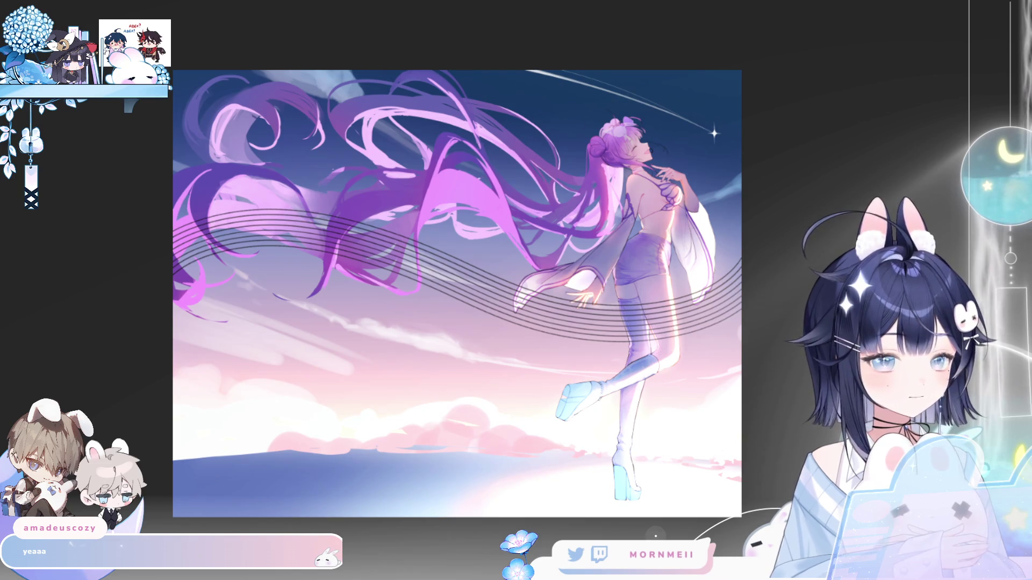
key(ctrl+i)
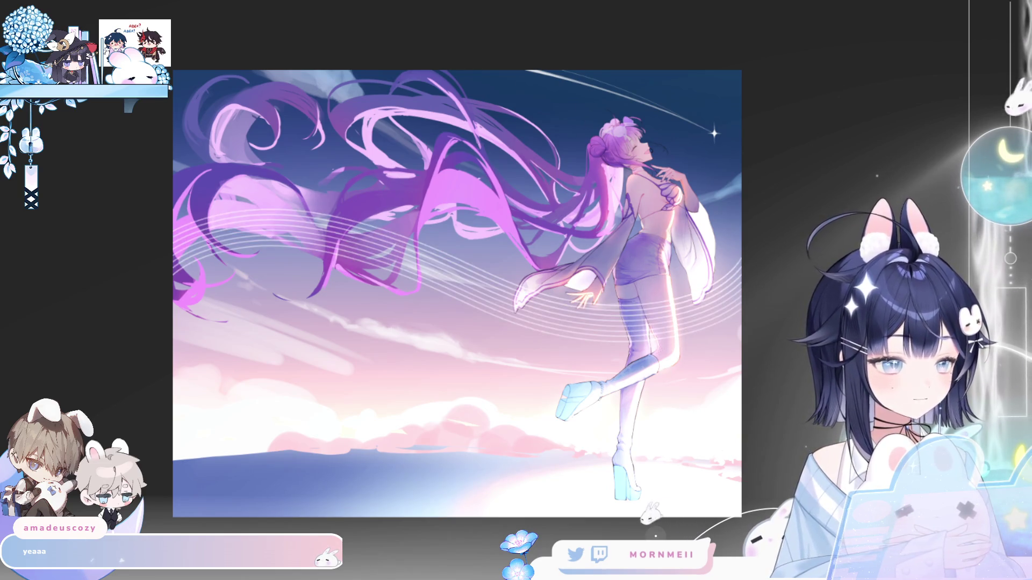
key(h)
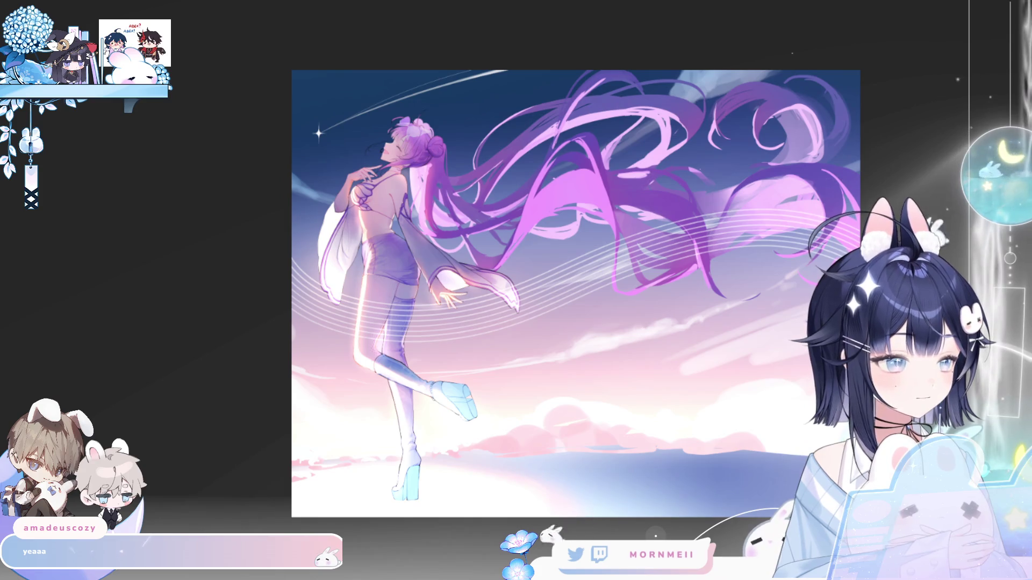
key(h)
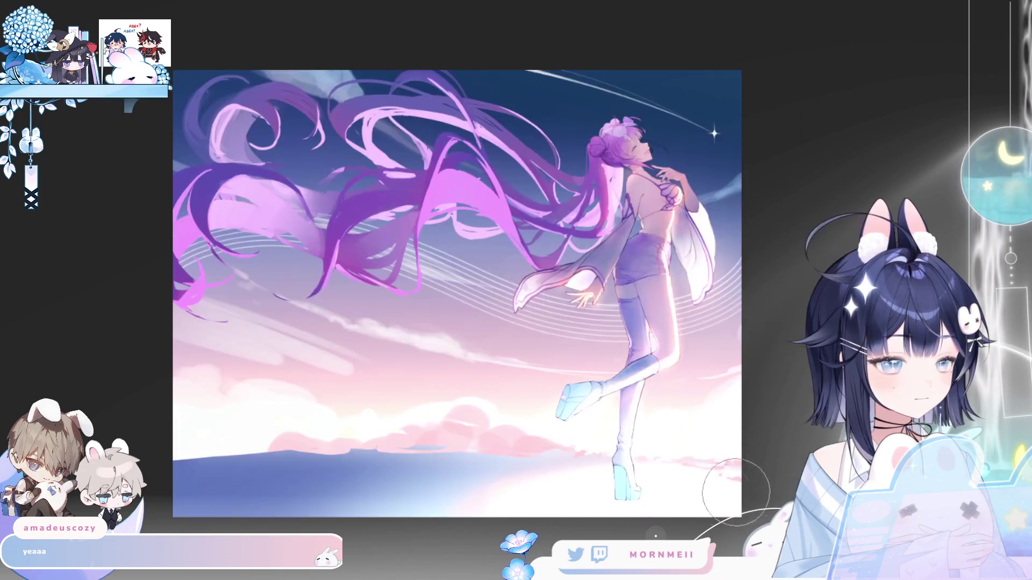
key(h)
scroll(733, 453, down, 5)
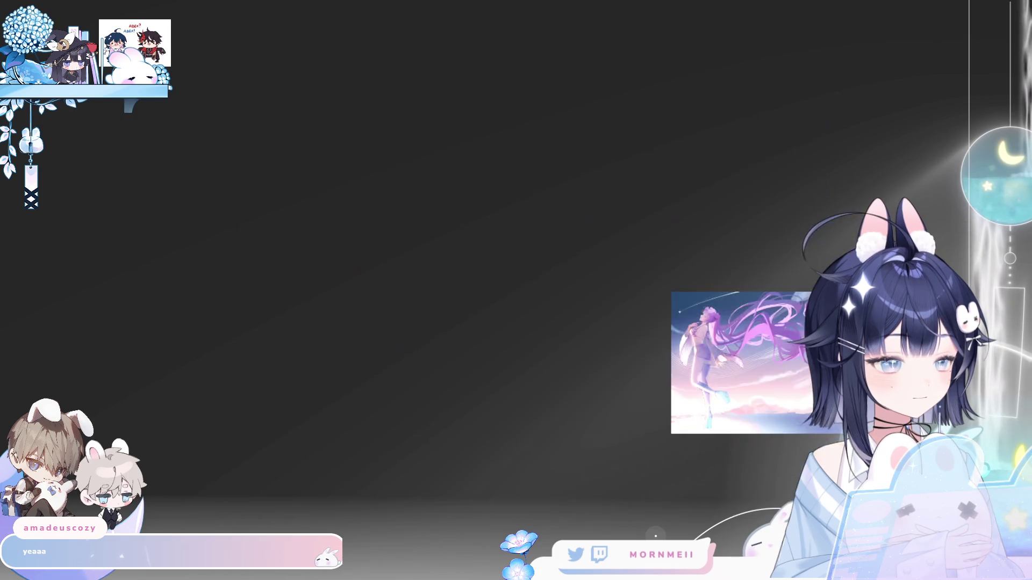
key(ctrl+0)
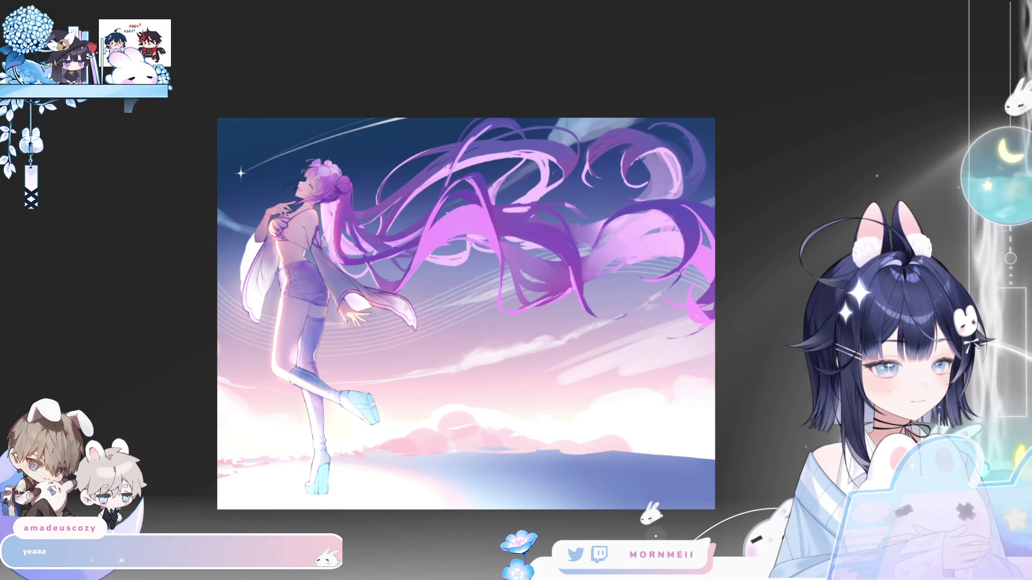
key(h)
key(h)
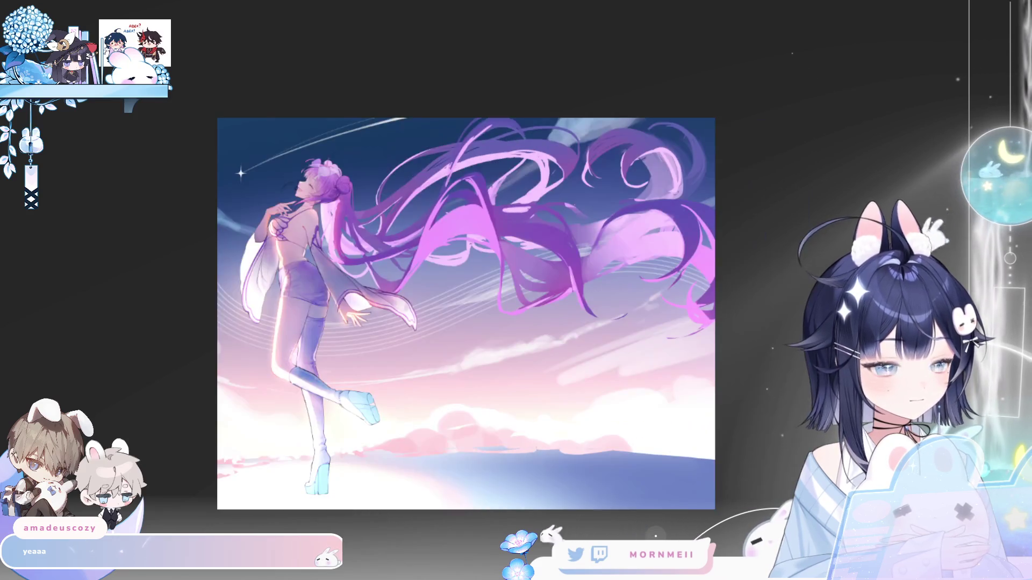
scroll(226, 258, up, 3)
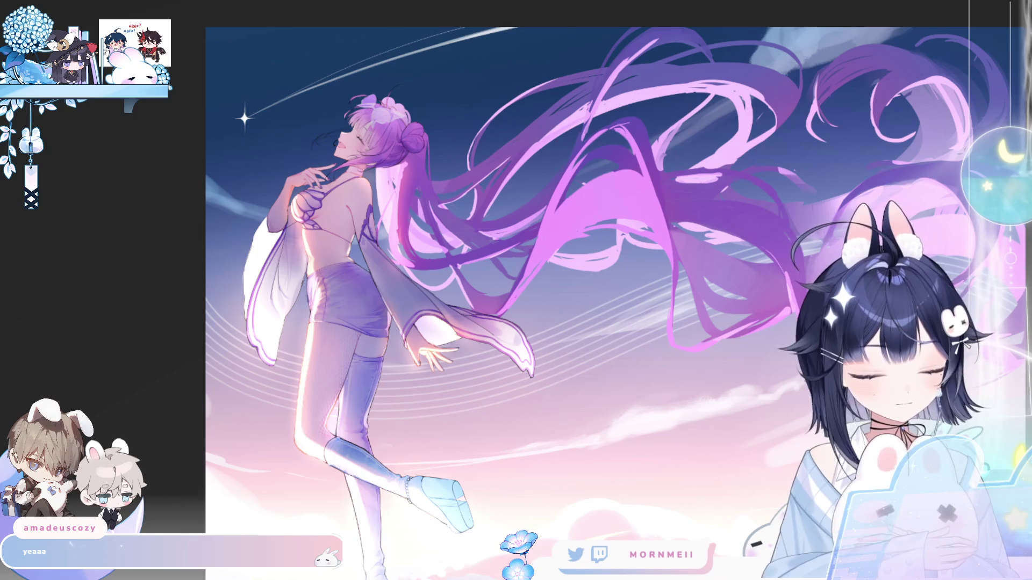
key(h)
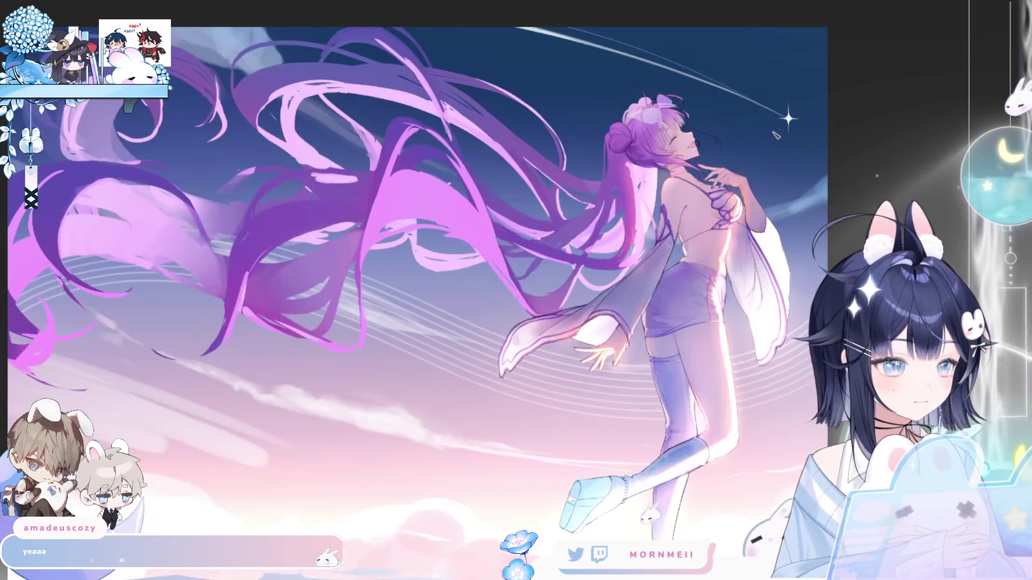
key(h)
key(h)
key(ctrl+minus)
key(ctrl+minus)
key(ctrl+minus)
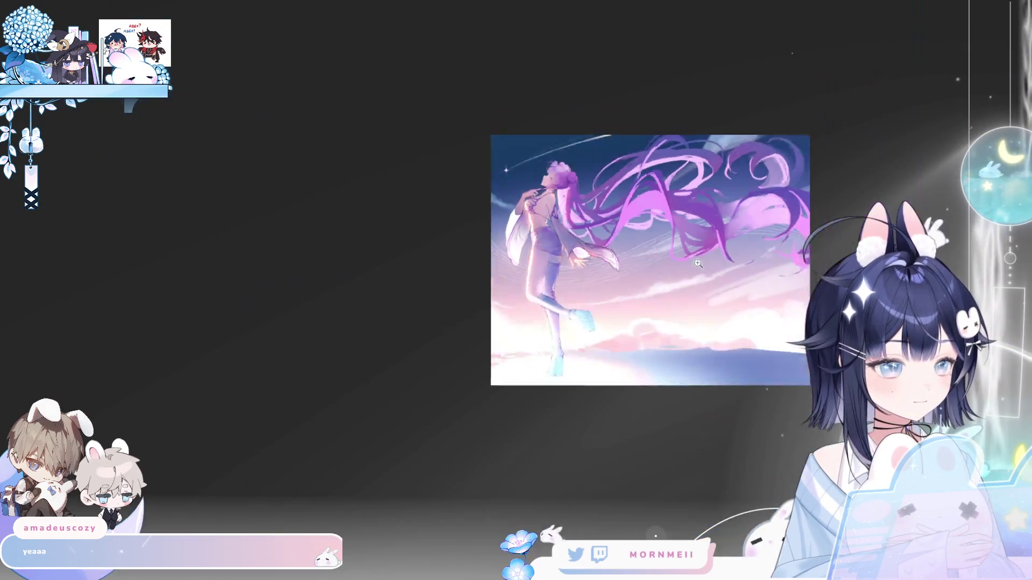
key(ctrl+0)
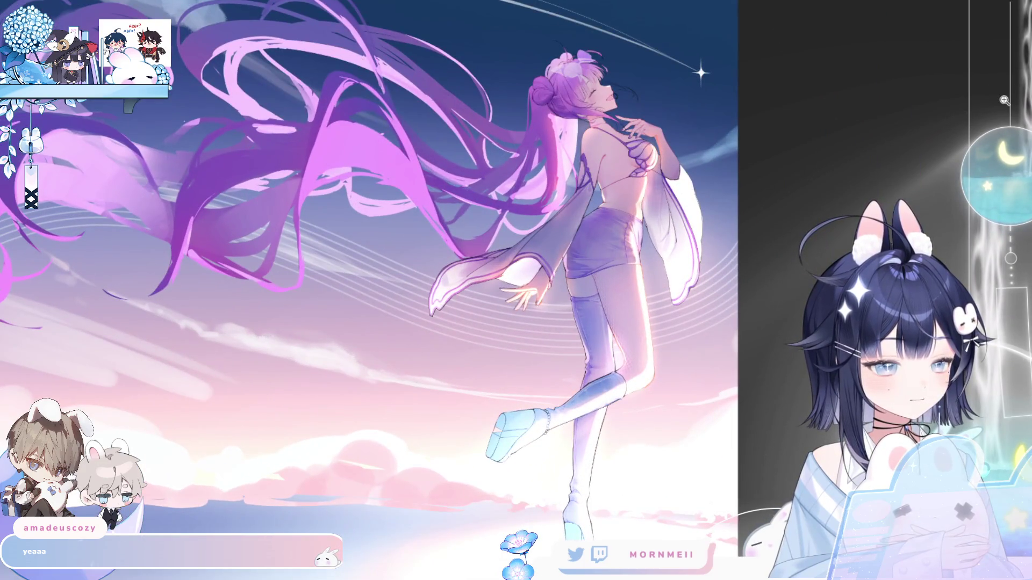
key(h)
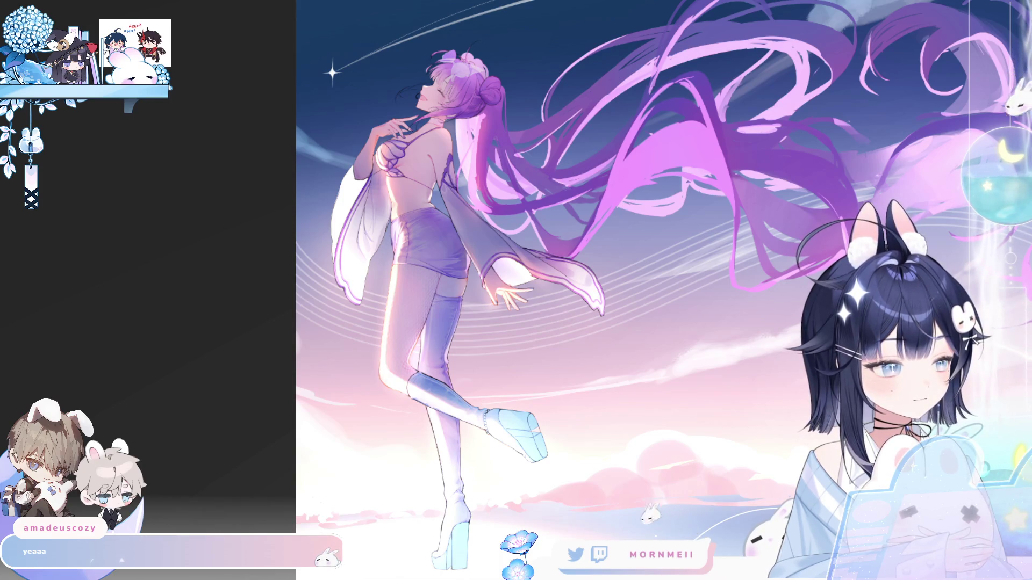
key(h)
scroll(683, 333, up, 2)
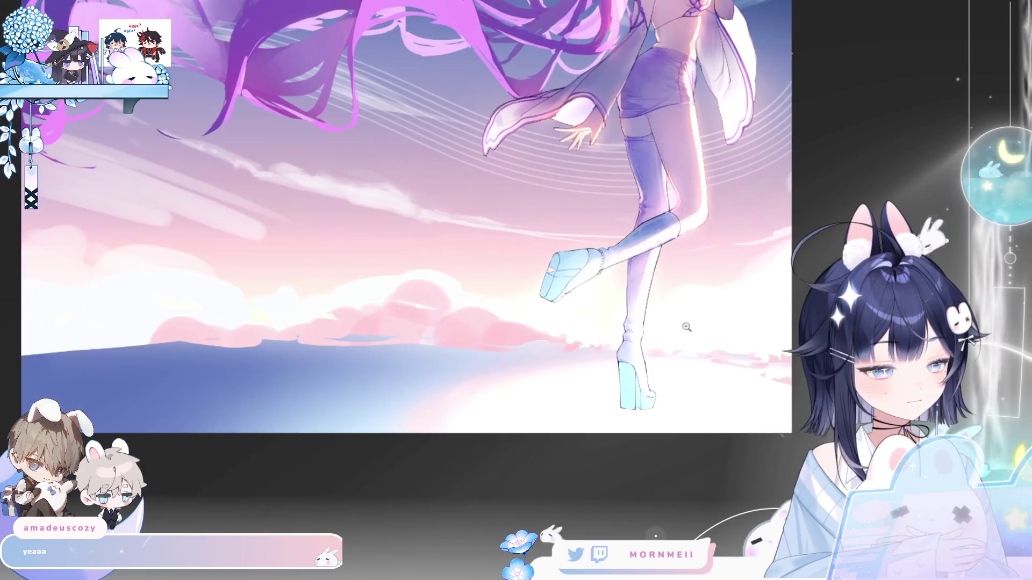
scroll(623, 417, up, 2)
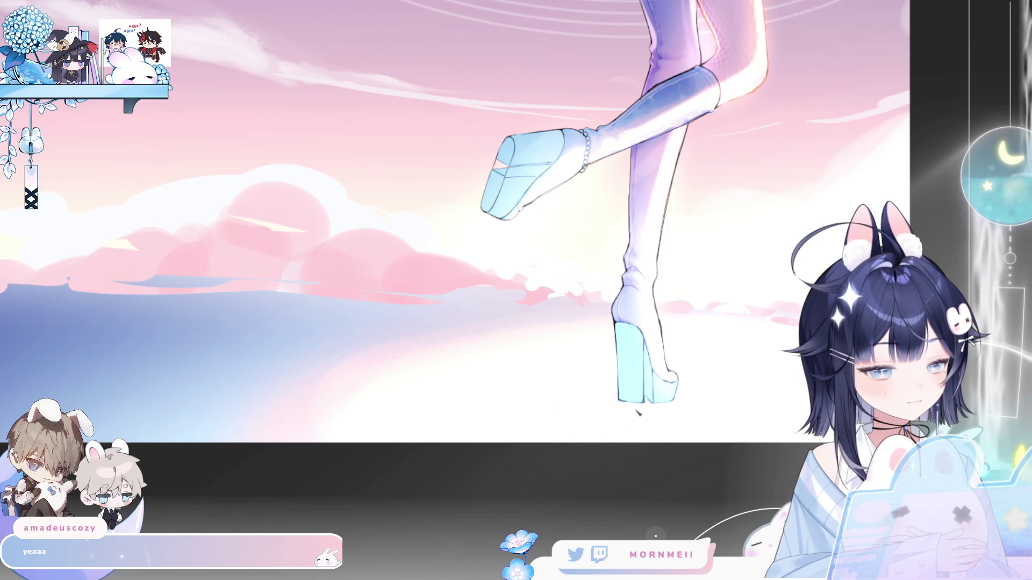
mouse_move(557, 414)
mouse_down()
mouse_move(604, 461)
mouse_move(561, 435)
mouse_up()
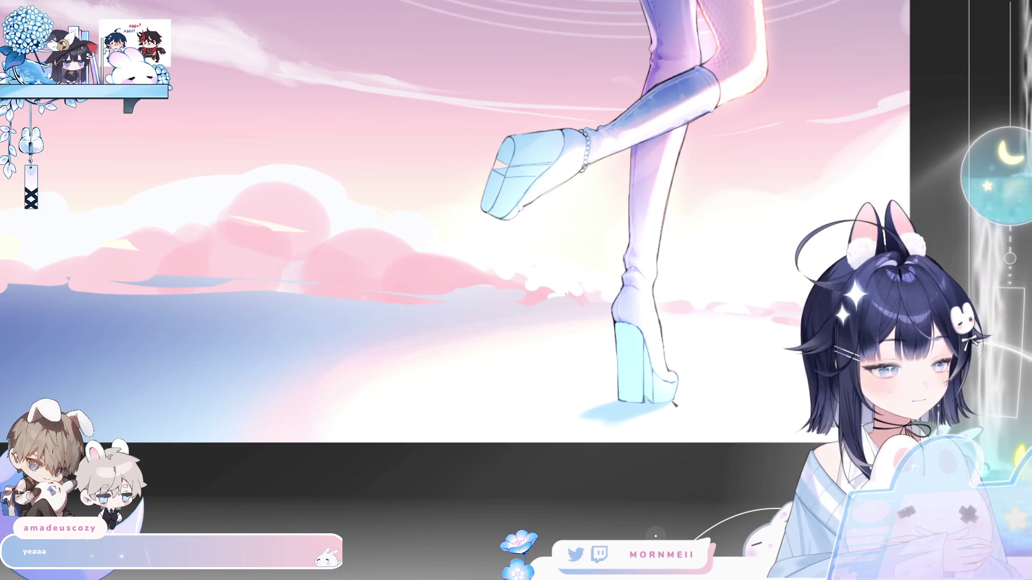
key(ctrl+0)
key(h)
key(h)
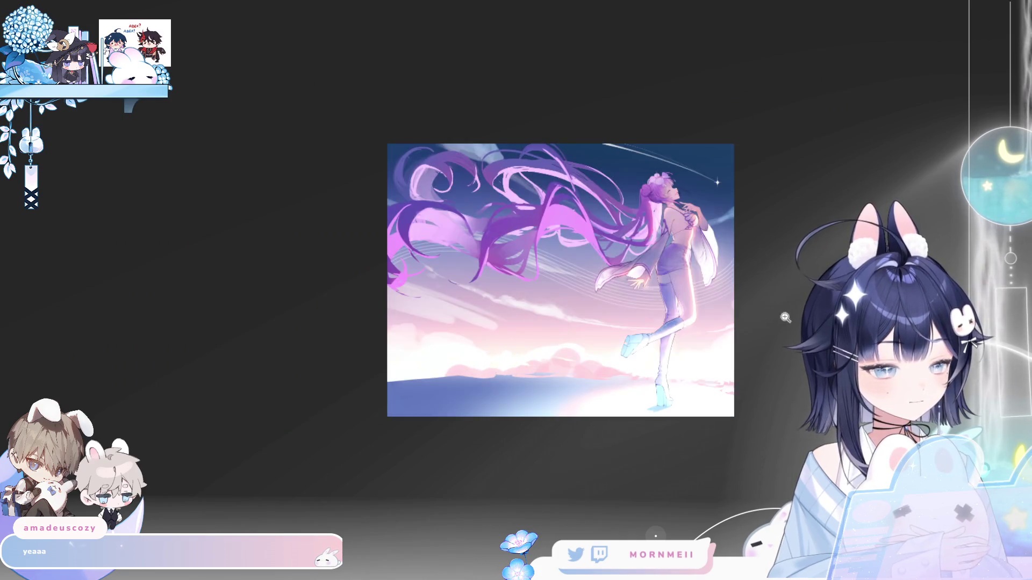
click(677, 401)
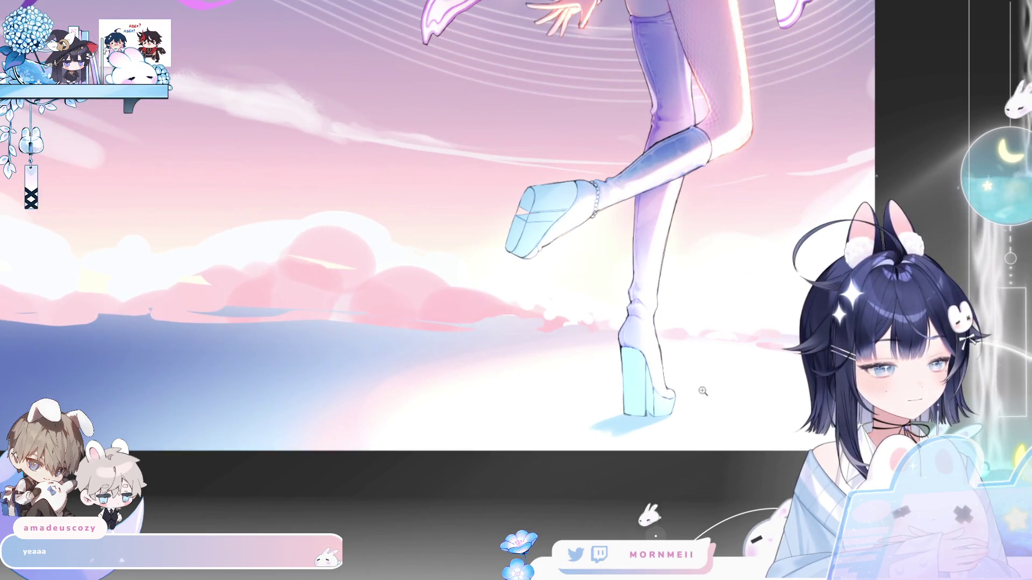
key(ctrl+0)
key(h)
key(h)
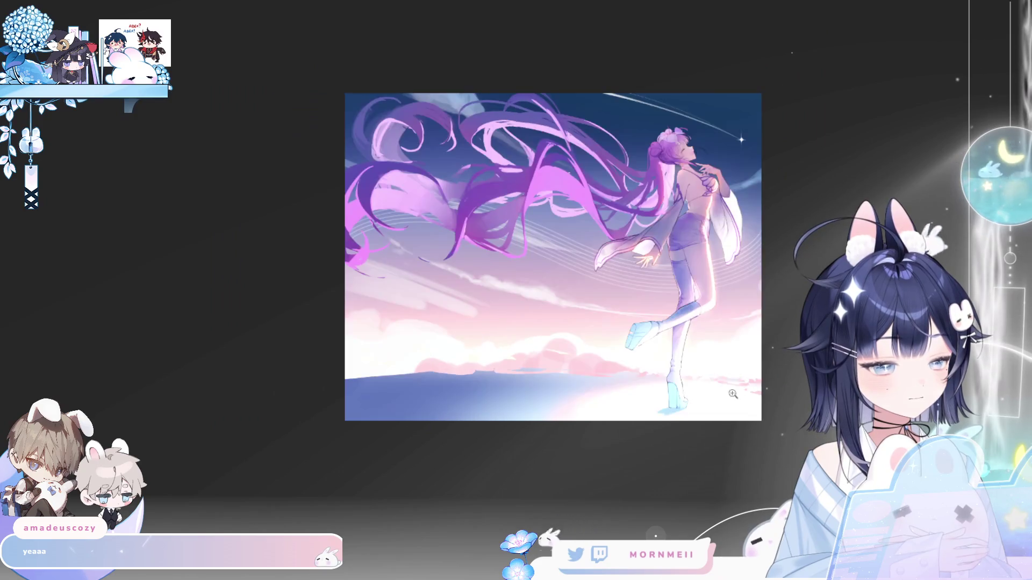
click(716, 406)
click(679, 411)
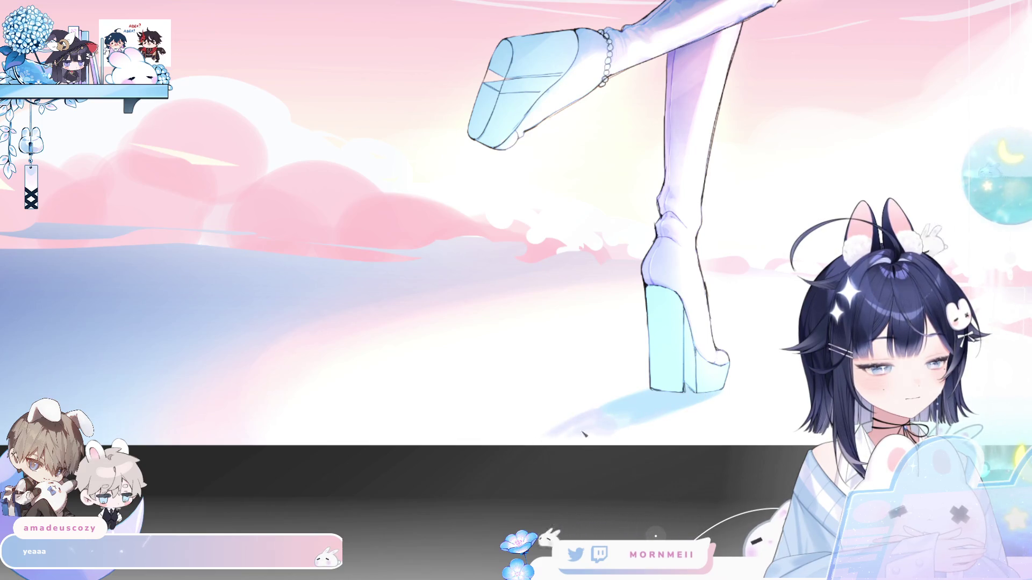
scroll(626, 422, down, 5)
key(h)
key(h)
scroll(694, 412, up, 2)
key(h)
key(h)
scroll(618, 415, up, 2)
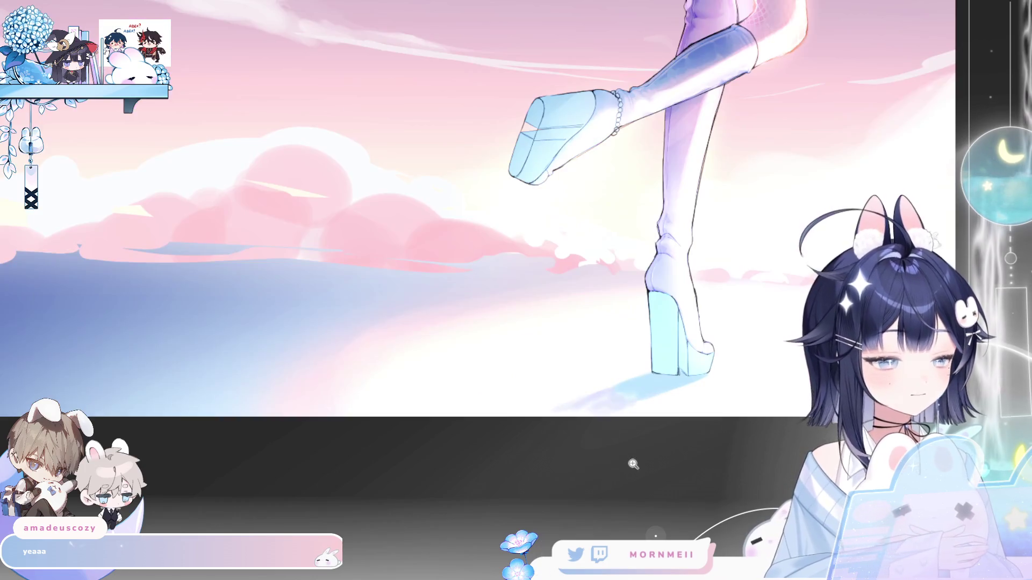
scroll(634, 460, up, 2)
scroll(748, 431, down, 3)
mouse_move(748, 432)
mouse_down()
mouse_move(955, 483)
mouse_move(604, 486)
mouse_up()
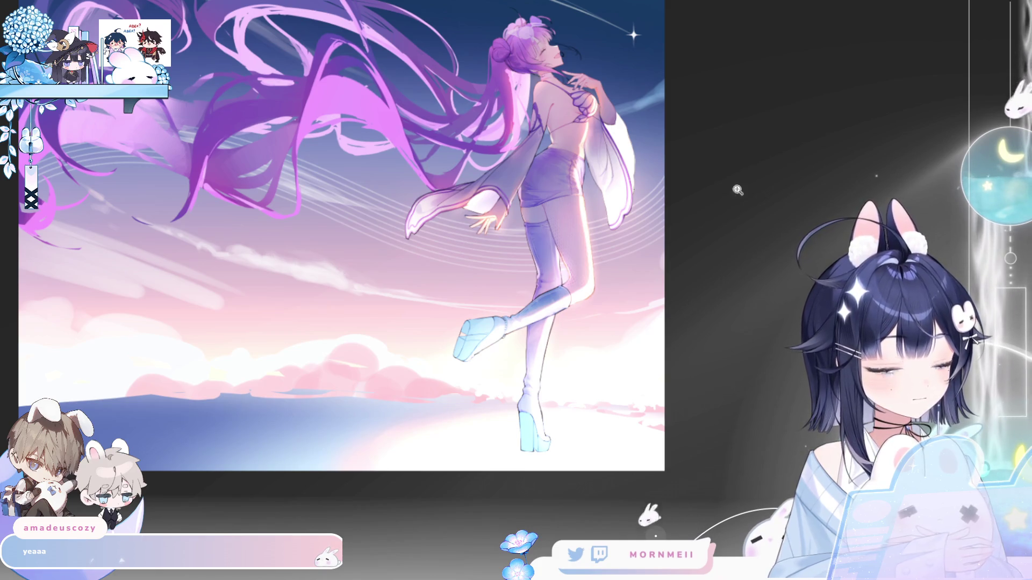
key(ctrl+t)
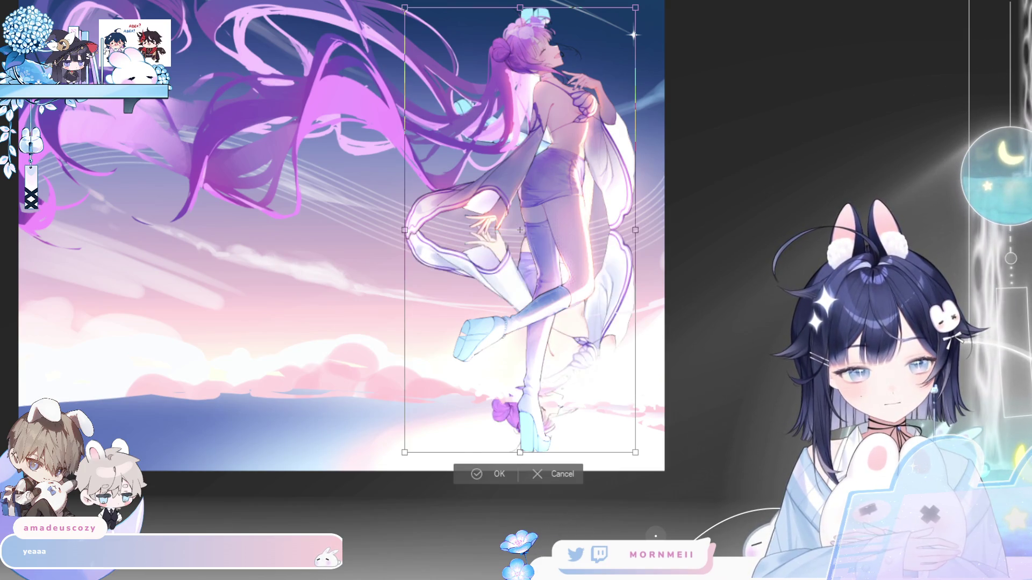
Move the duplicated figure down beneath her standing foot, commit it, then undo the placement.
mouse_move(594, 36)
mouse_down()
mouse_move(610, 486)
mouse_move(612, 458)
mouse_move(616, 470)
mouse_up()
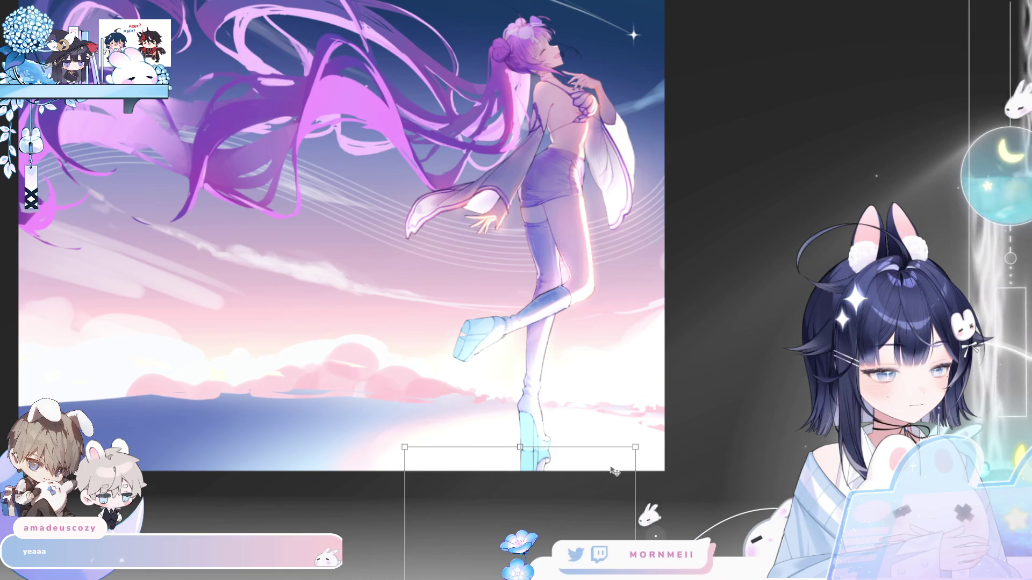
key(Return)
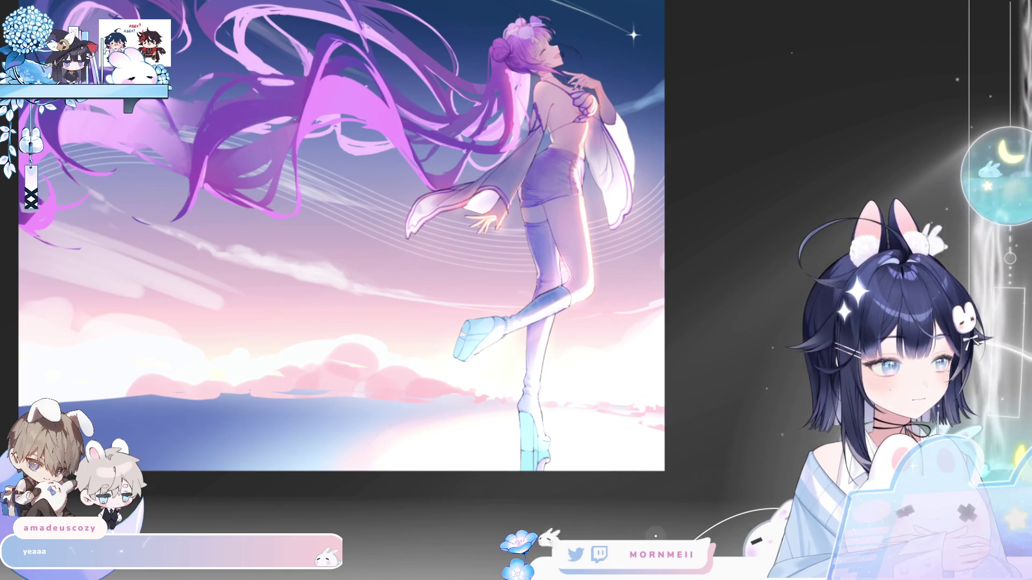
key(ctrl+z)
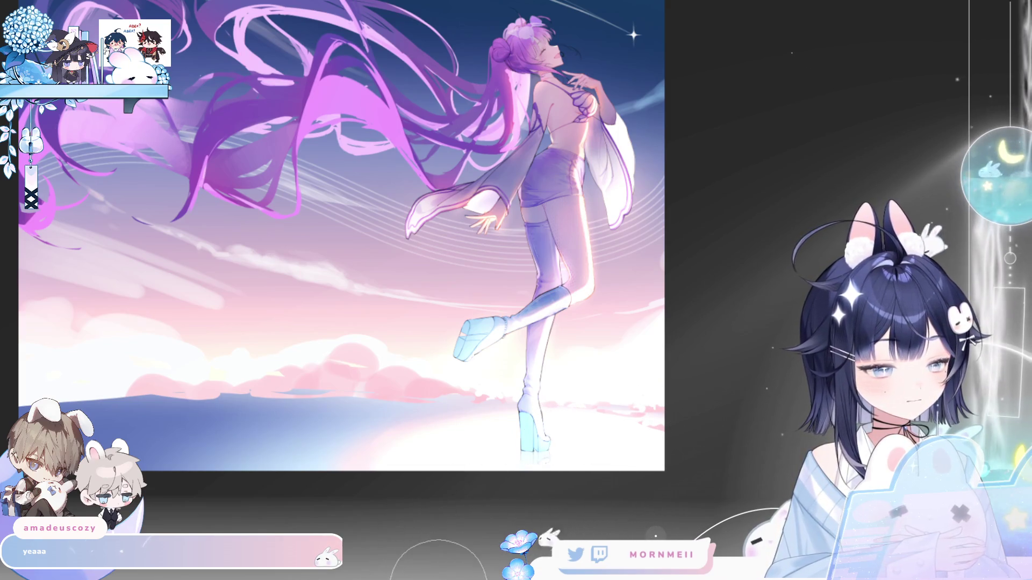
Mirror the canvas view to check the reflection, then restore it and fit the view.
key(h)
key(h)
key(h)
key(ctrl+0)
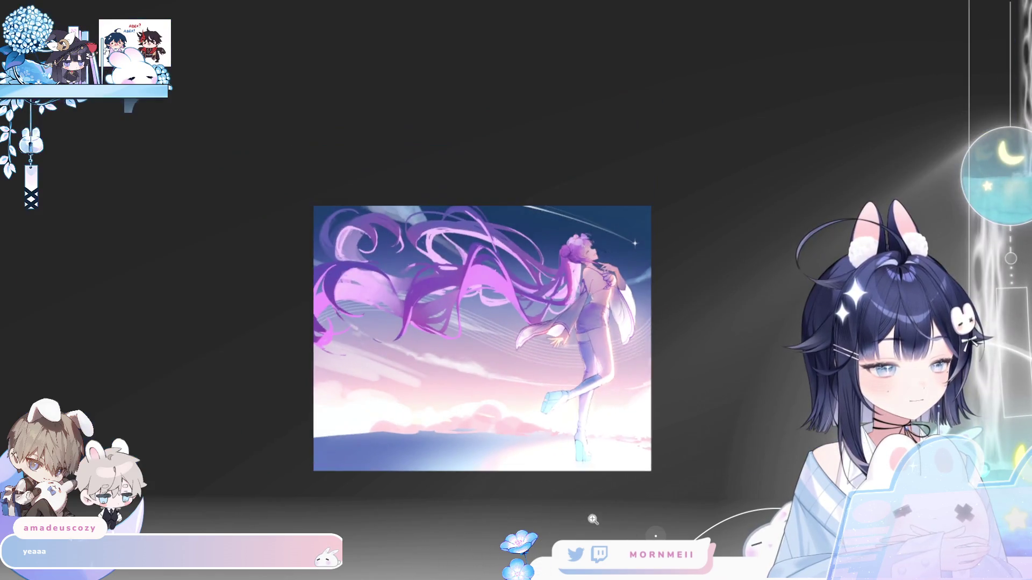
key(h)
Skew the reflection under her heel so its bottom edge slants off to the left.
scroll(650, 454, up, 6)
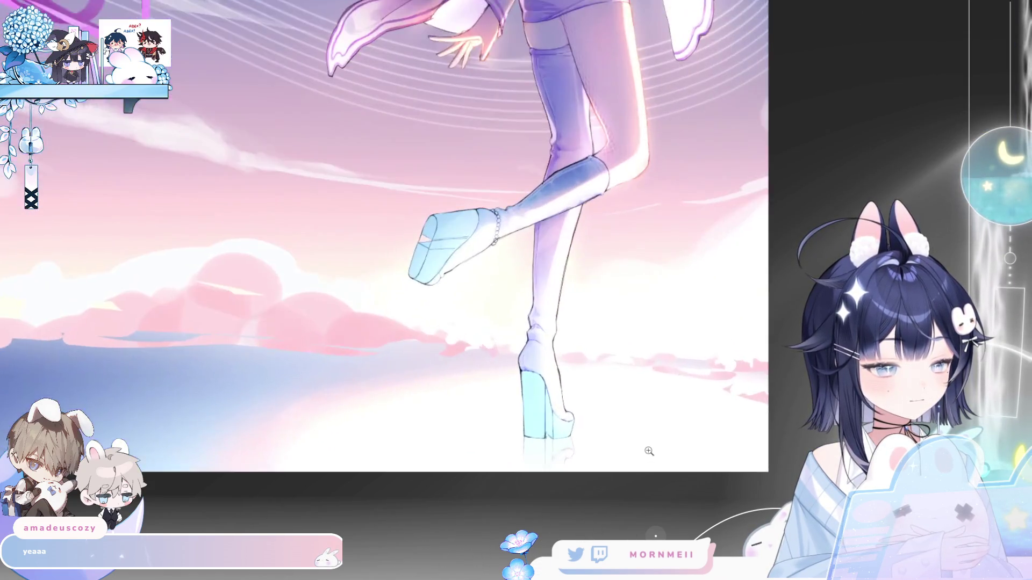
scroll(615, 487, down, 6)
mouse_move(616, 488)
mouse_down()
mouse_move(586, 186)
mouse_move(564, 281)
mouse_move(576, 361)
mouse_up()
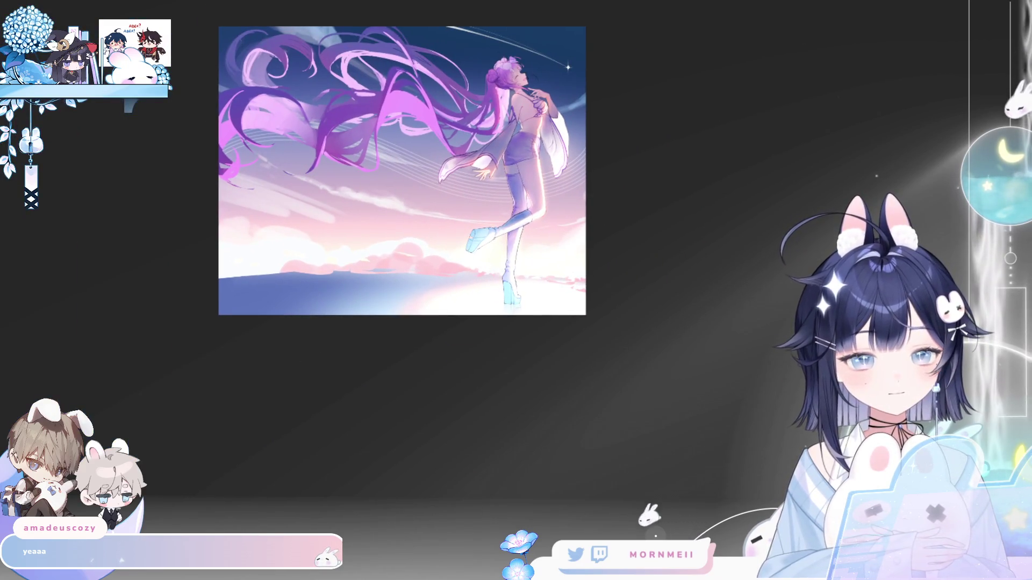
key(ctrl+t)
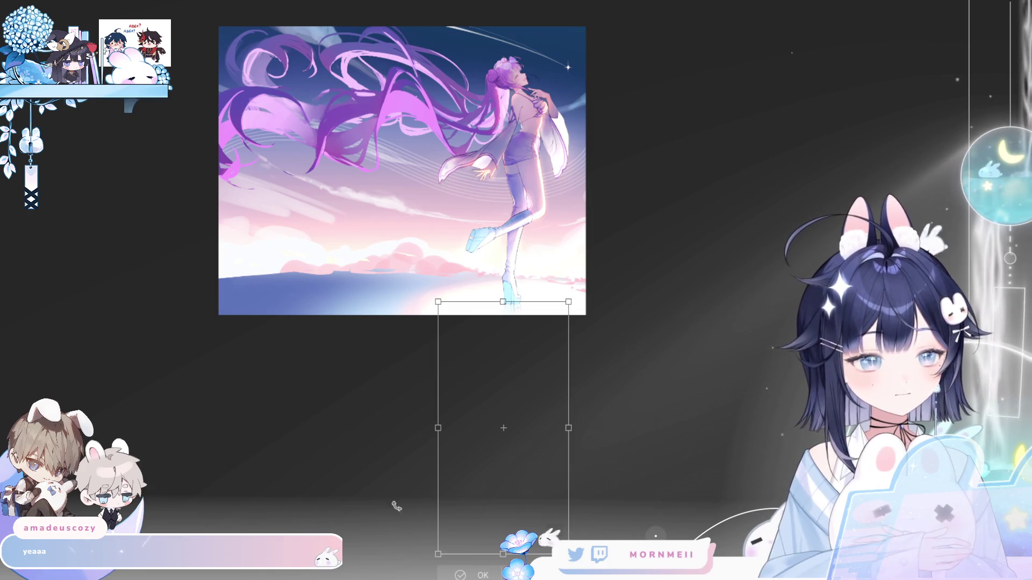
mouse_move(506, 558)
mouse_down()
mouse_move(363, 527)
mouse_move(386, 527)
mouse_up()
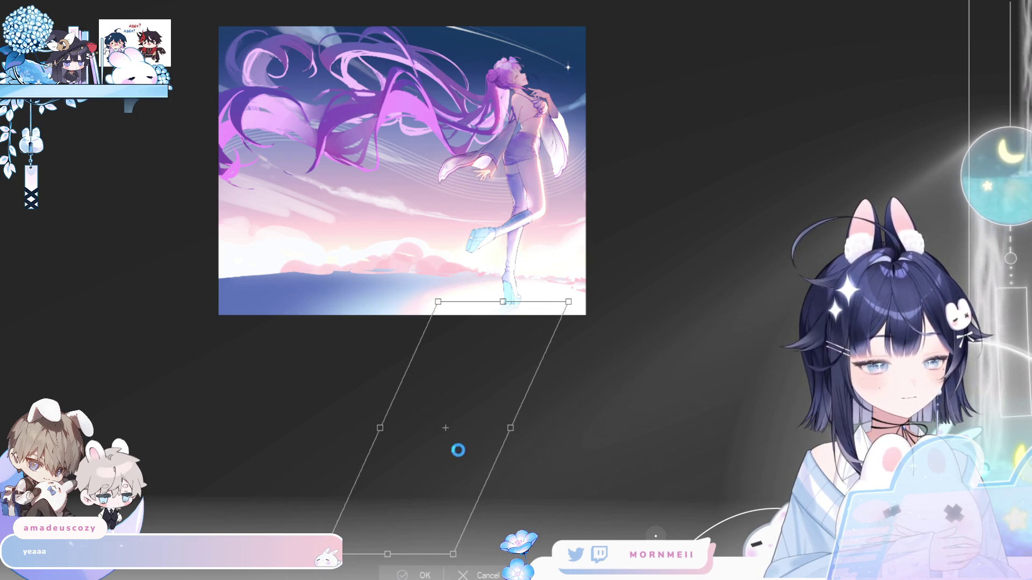
key(Return)
scroll(605, 265, up, 10)
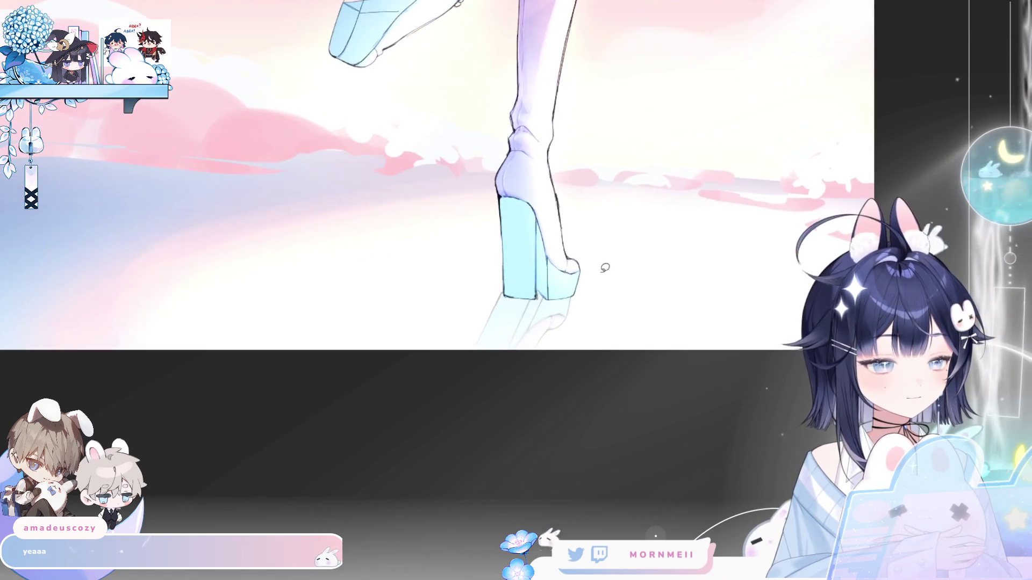
scroll(551, 407, up, 1)
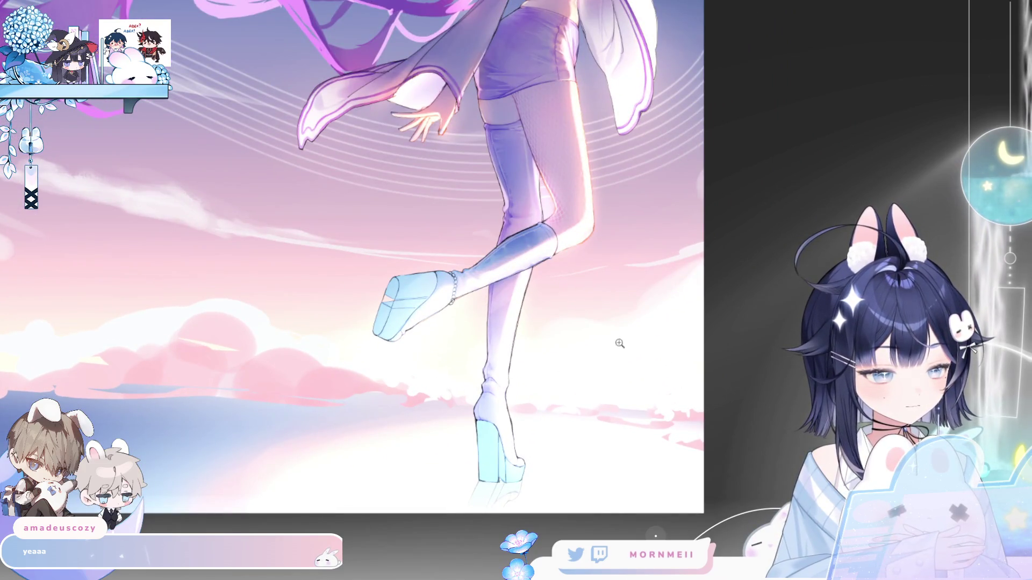
scroll(619, 344, down, 5)
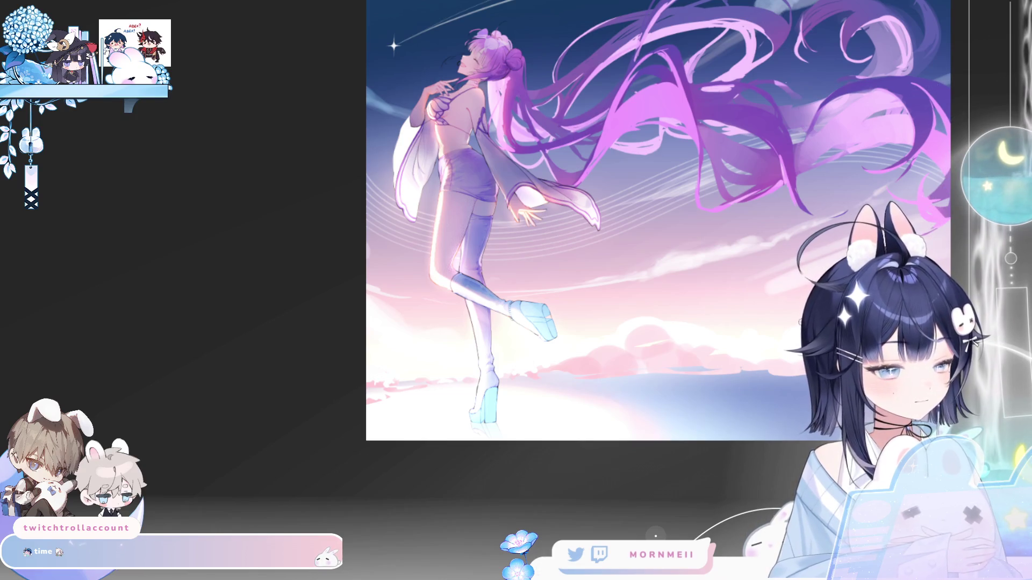
key(ctrl+t)
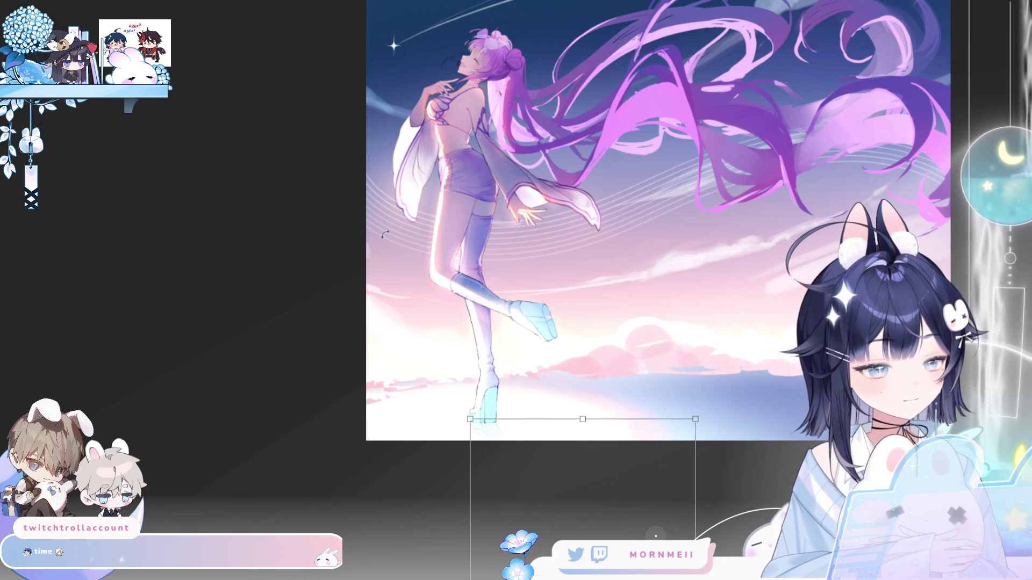
key(Return)
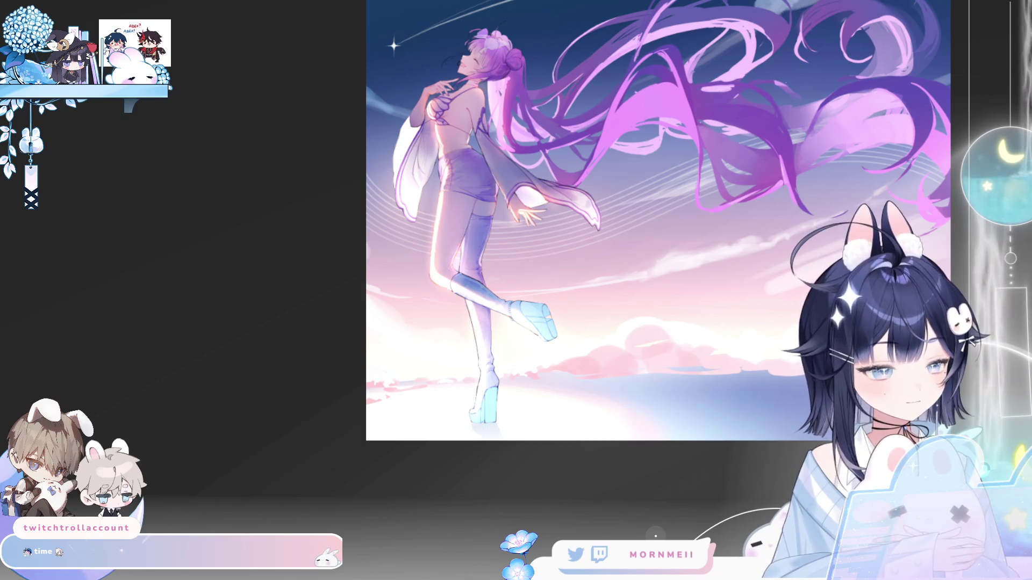
key(h)
key(h)
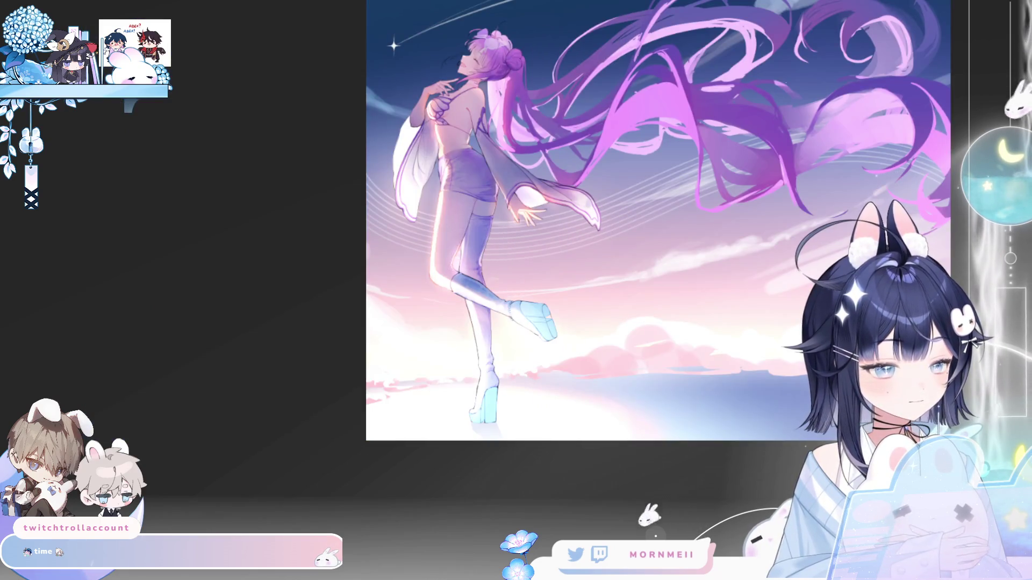
key(h)
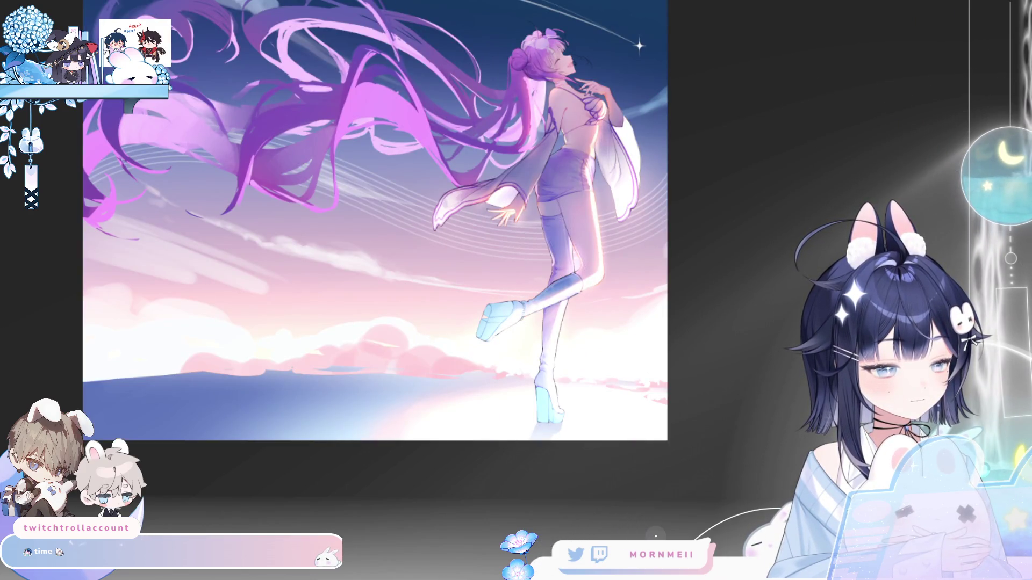
key(h)
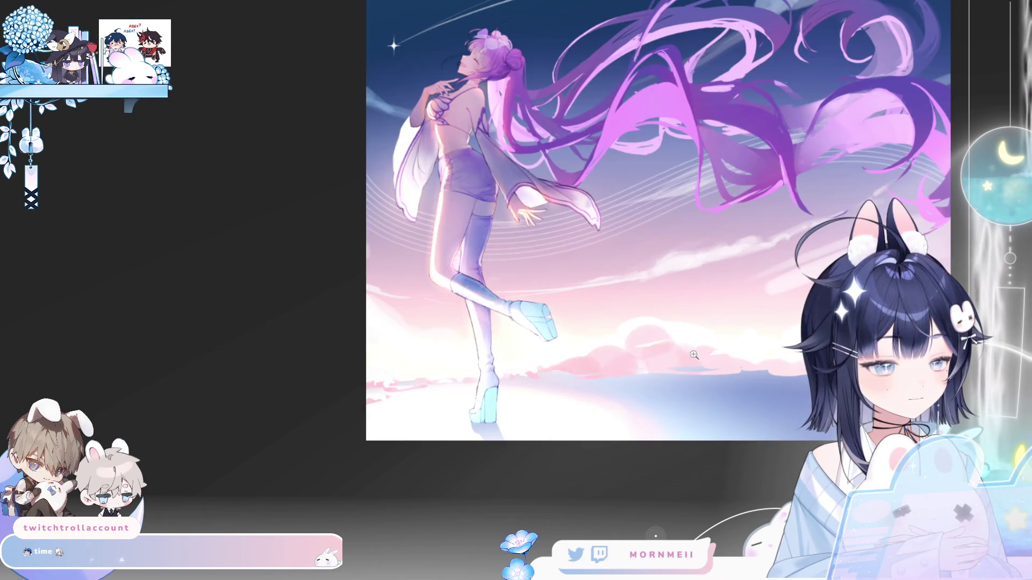
scroll(694, 356, down, 5)
key(h)
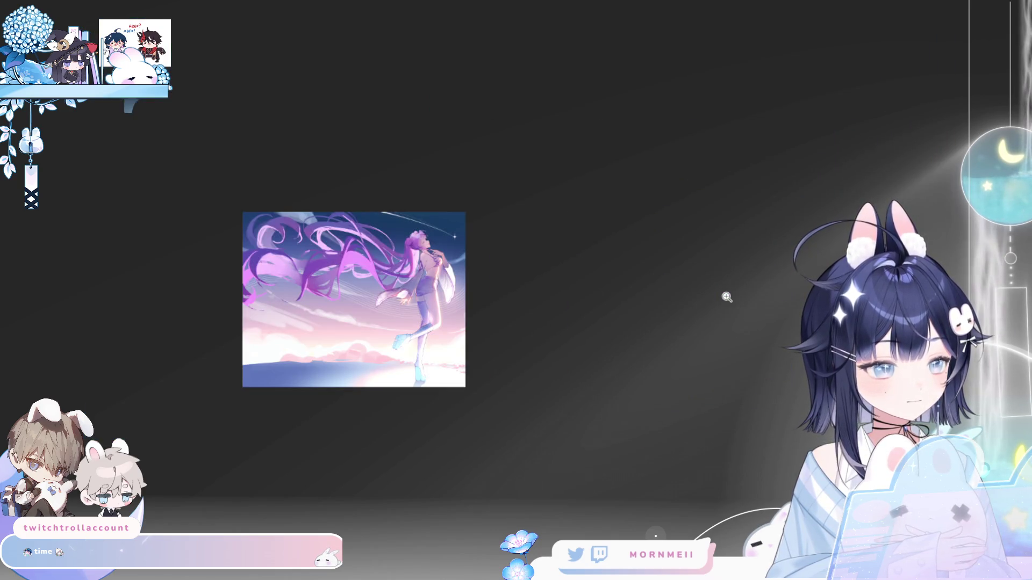
key(h)
scroll(726, 296, up, 5)
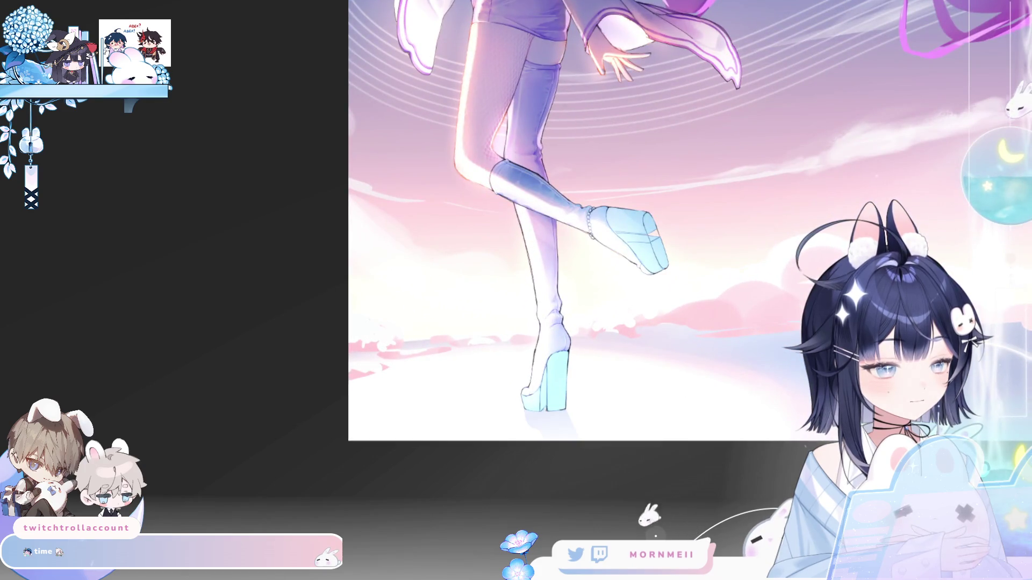
key(h)
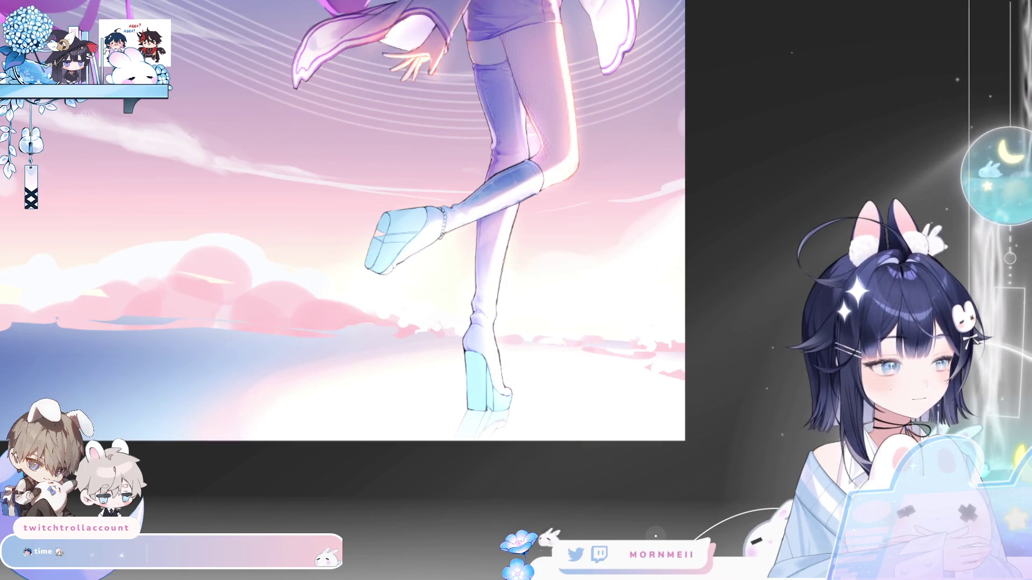
scroll(718, 292, down, 5)
key(h)
key(h)
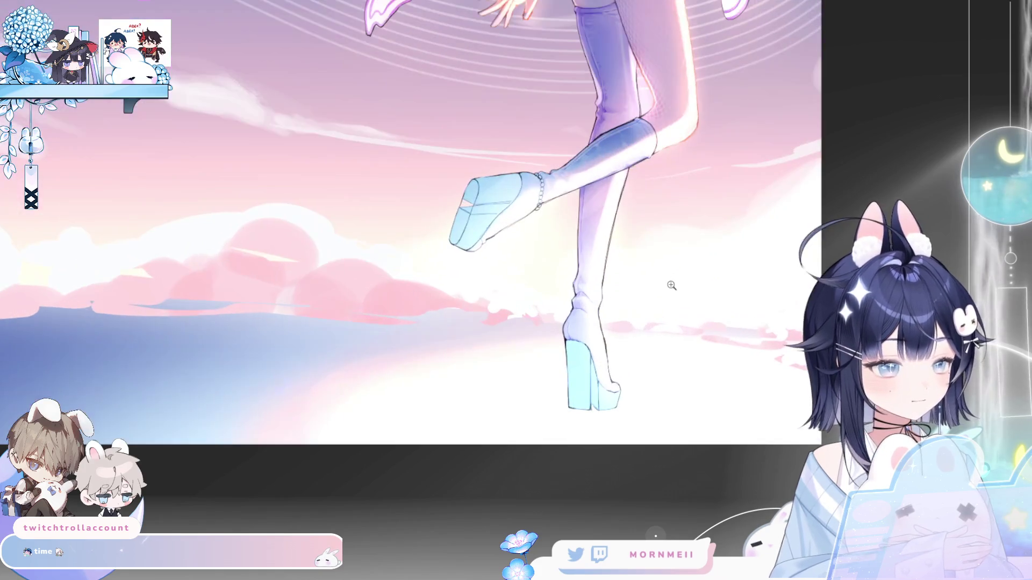
scroll(693, 304, up, 5)
scroll(705, 429, down, 5)
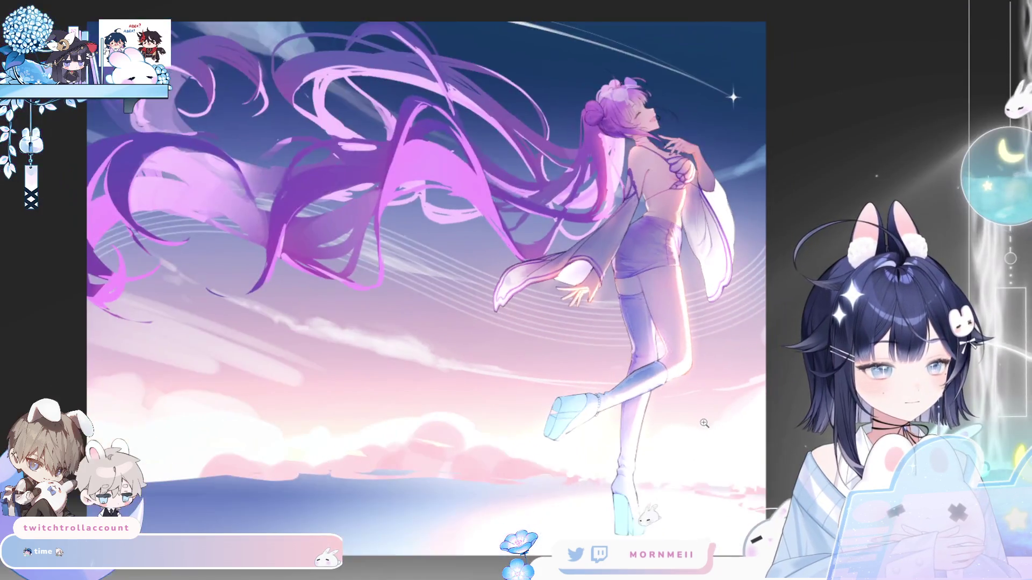
scroll(706, 429, up, 1)
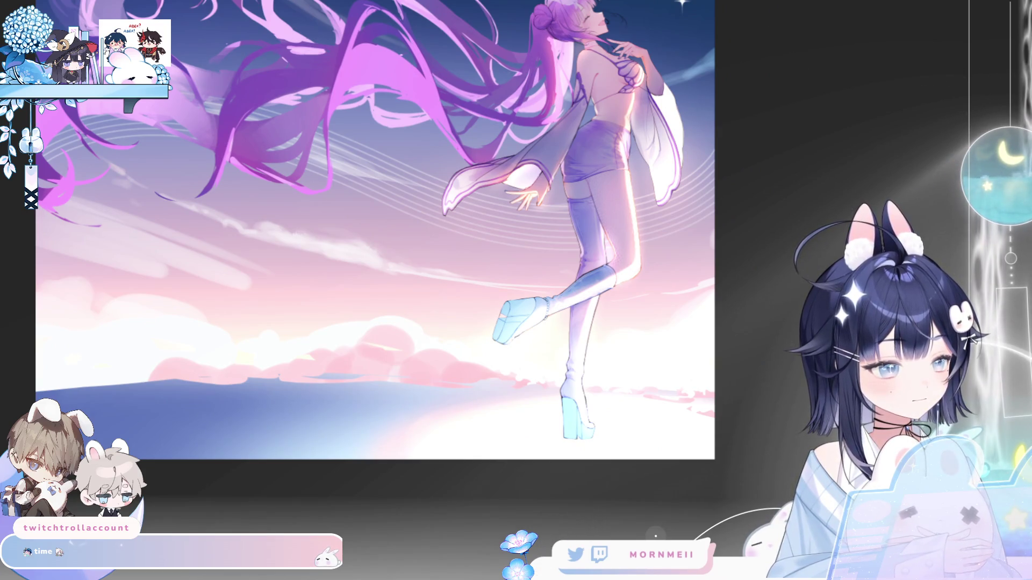
key(m)
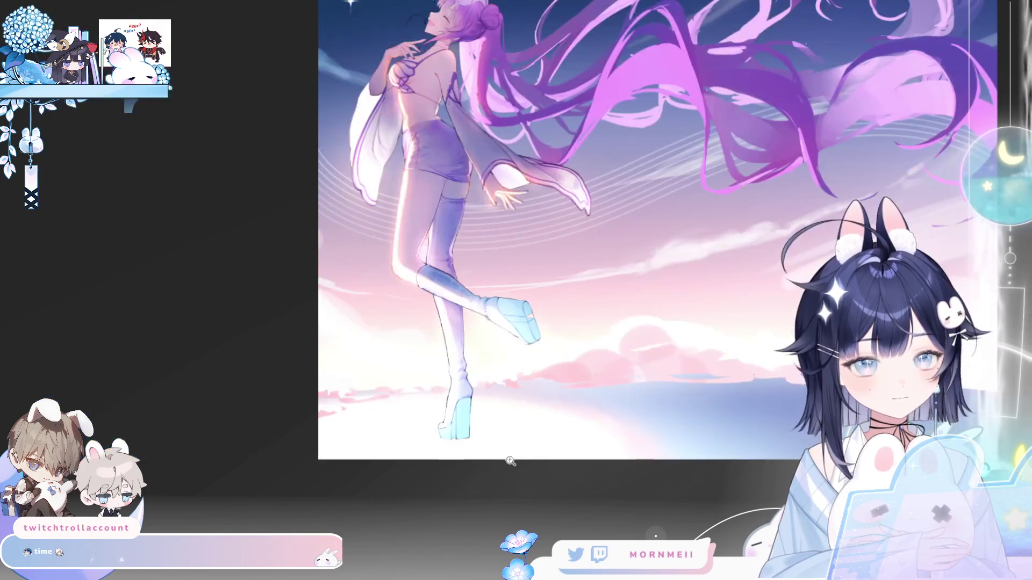
scroll(581, 446, up, 4)
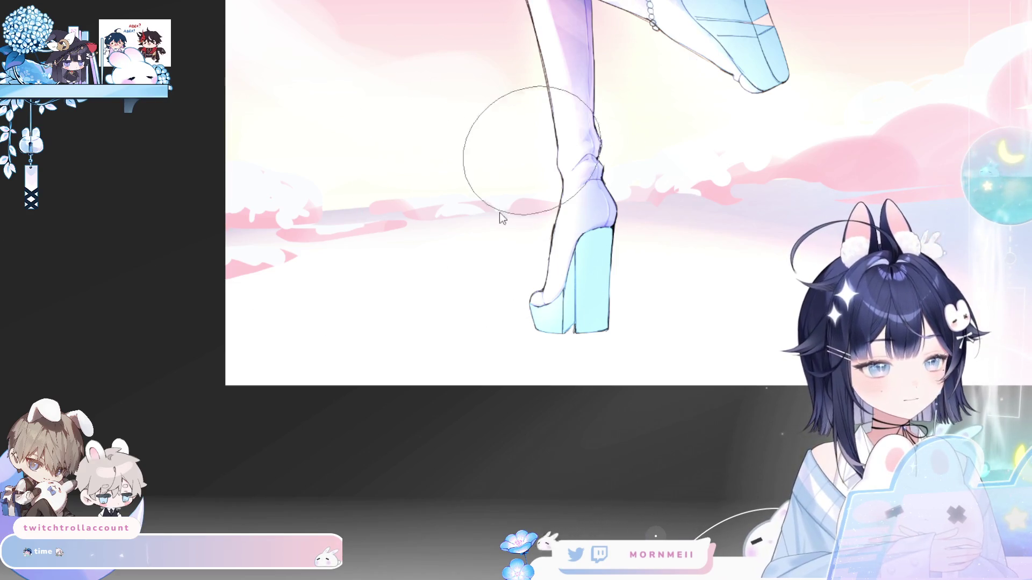
drag(467, 322, 402, 343)
Try several soft blue shadow strokes of varying length under the heel, undoing each.
key(ctrl+z)
key(ctrl+z)
drag(602, 336, 535, 337)
key(ctrl+z)
drag(618, 333, 541, 336)
key(ctrl+z)
mouse_move(618, 333)
mouse_down()
mouse_move(538, 337)
mouse_move(636, 337)
mouse_up()
key(ctrl+z)
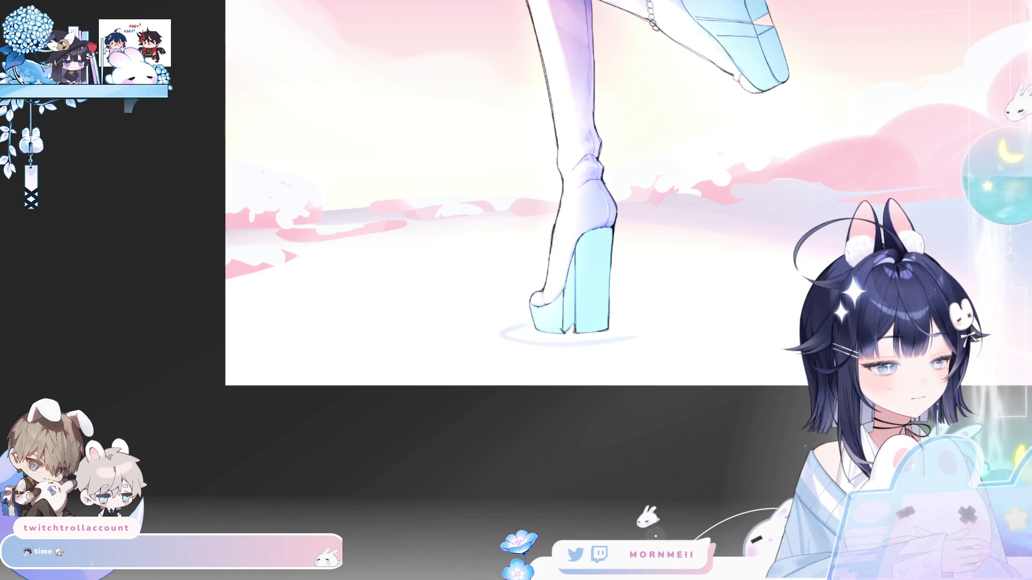
key(ctrl+z)
drag(508, 338, 667, 337)
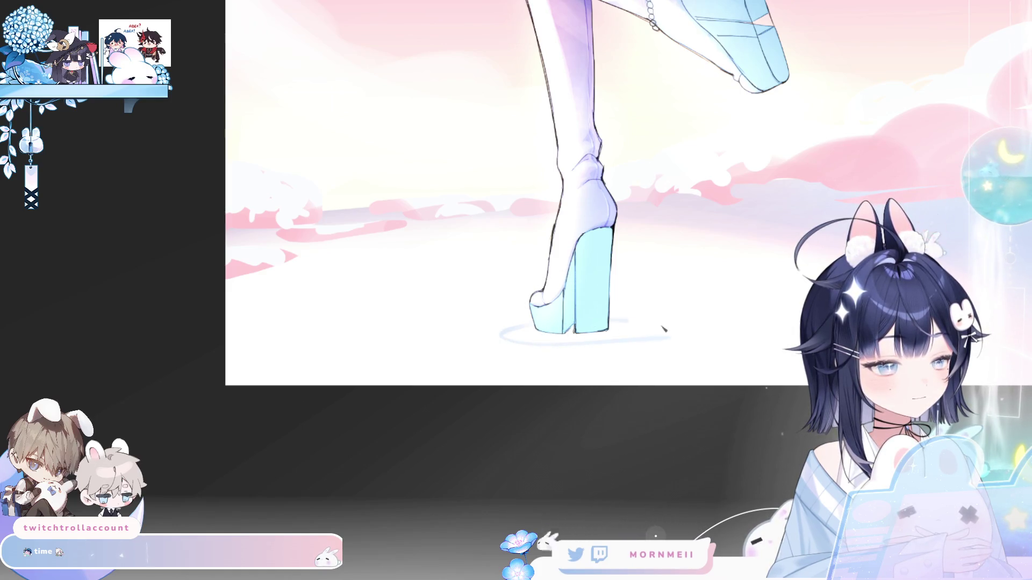
key(ctrl+z)
drag(596, 345, 527, 346)
key(ctrl+z)
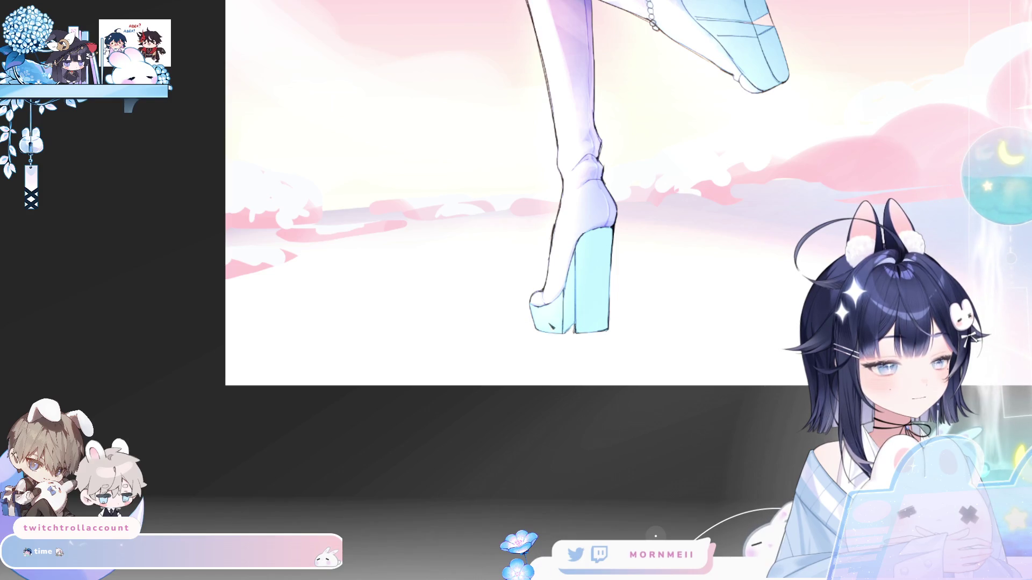
key(ctrl+z)
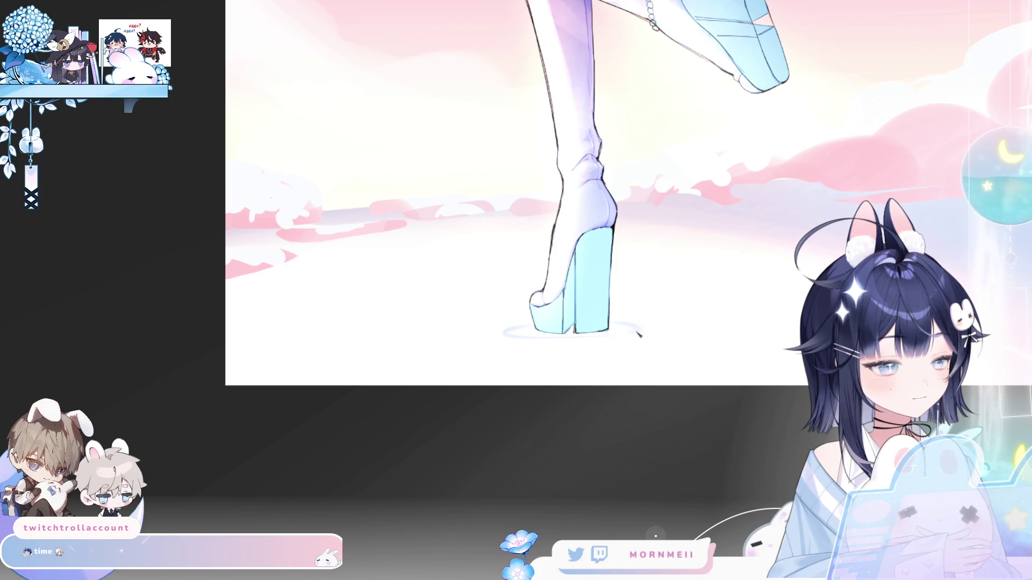
Reframe on the standing leg, try extending the ripple left of the heel, then undo it.
mouse_move(510, 336)
mouse_down()
mouse_move(472, 364)
mouse_move(378, 398)
mouse_move(569, 346)
mouse_move(571, 409)
mouse_up()
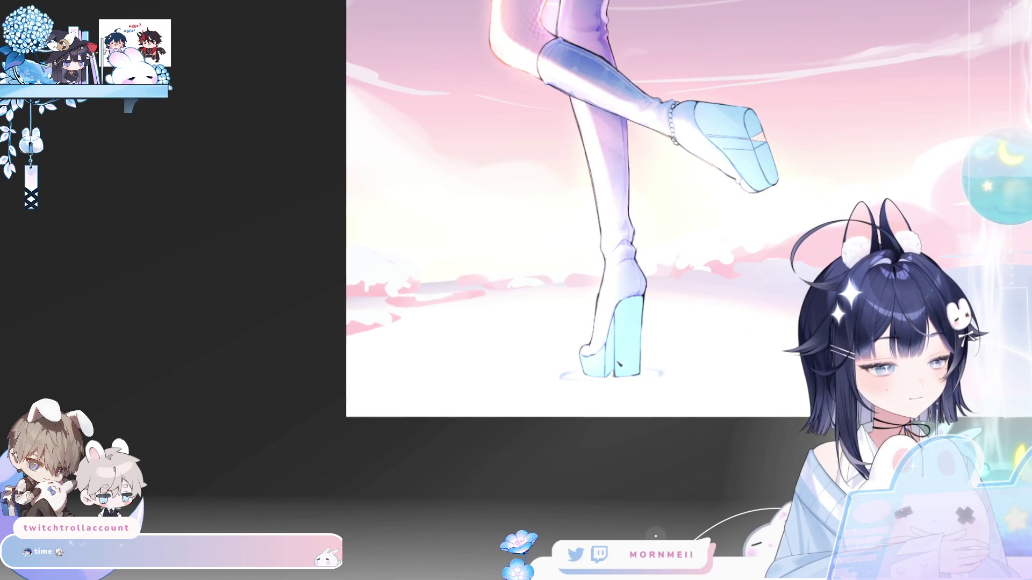
drag(564, 369, 474, 385)
key(ctrl+z)
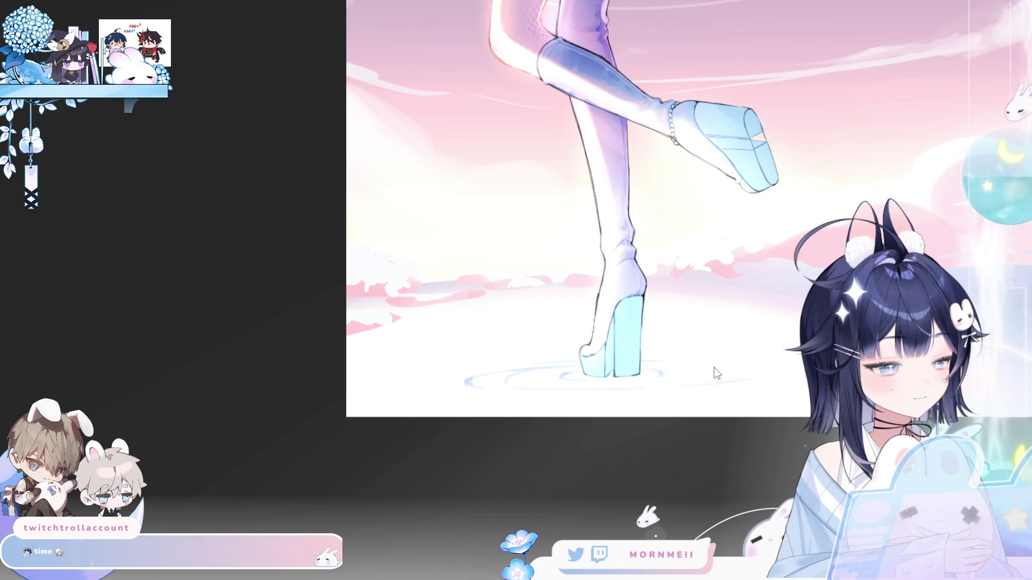
key(h)
key(h)
scroll(484, 457, down, 2)
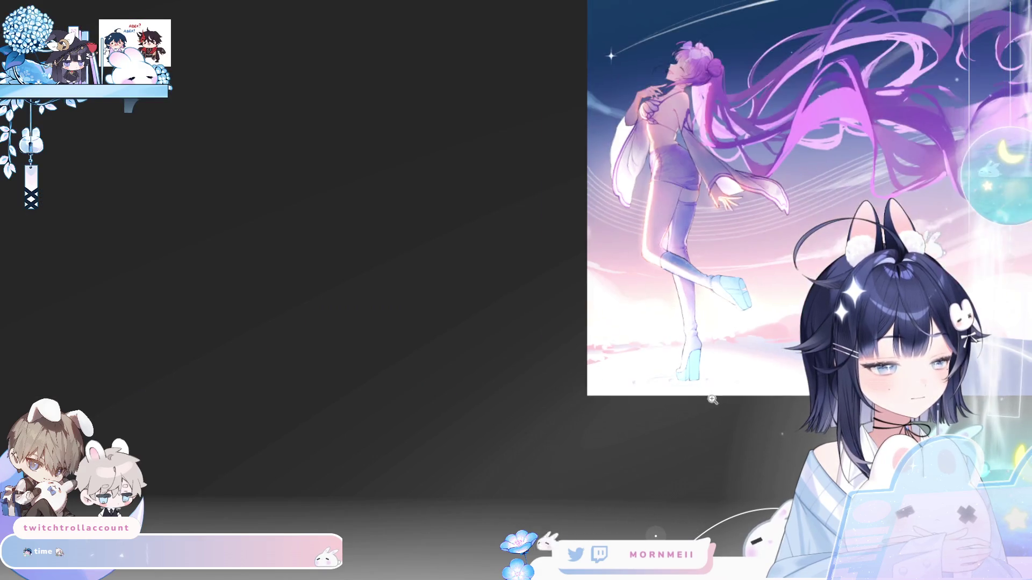
Zoom in and mirror the canvas view back and forth to check the shoes.
scroll(515, 420, up, 4)
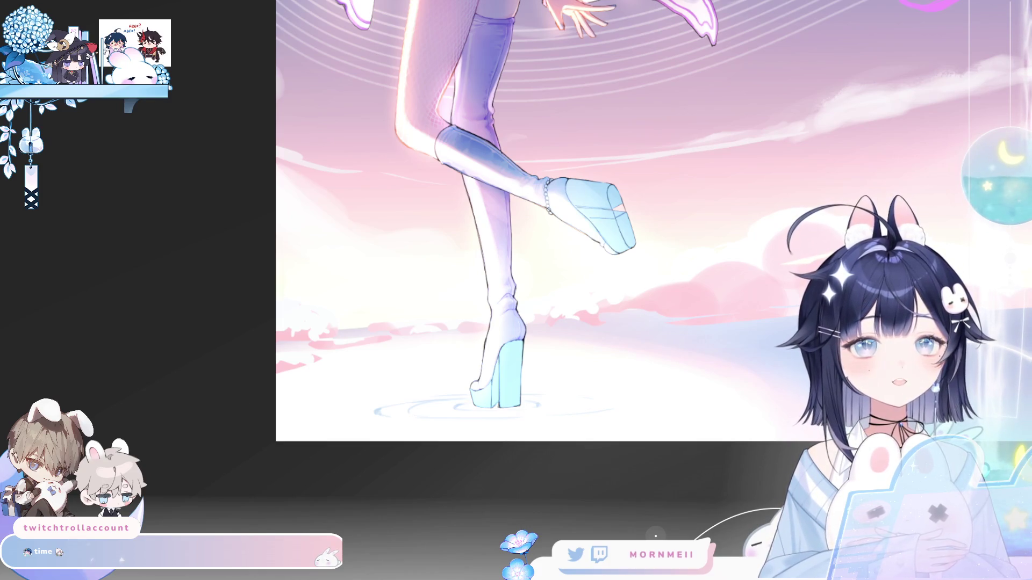
scroll(553, 422, up, 4)
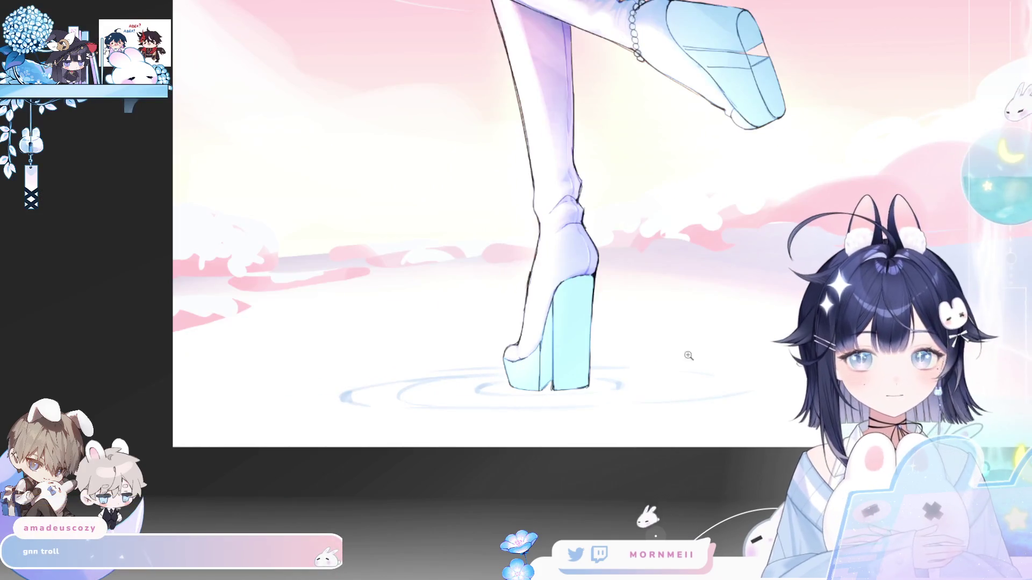
key(h)
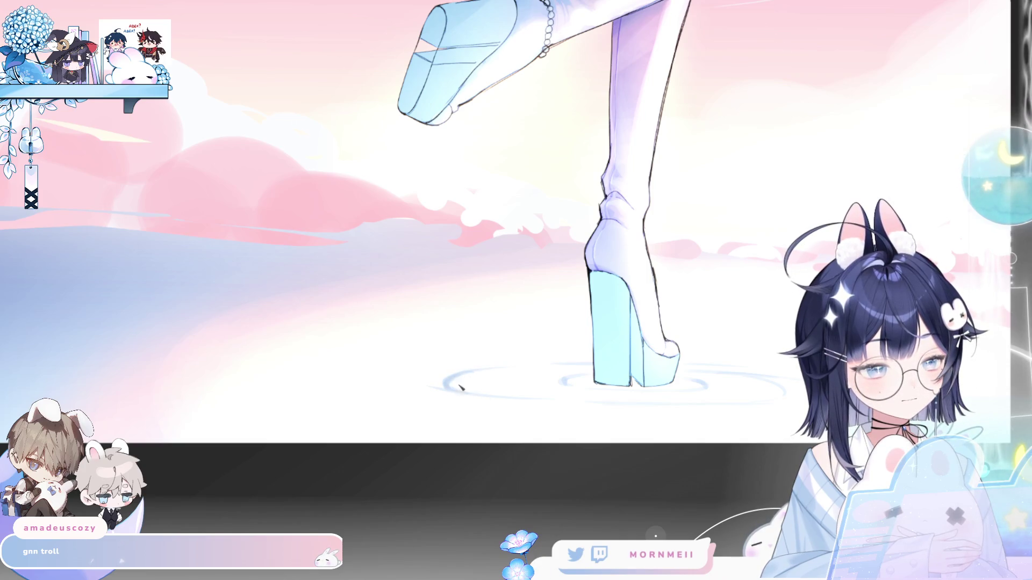
scroll(484, 425, down, 2)
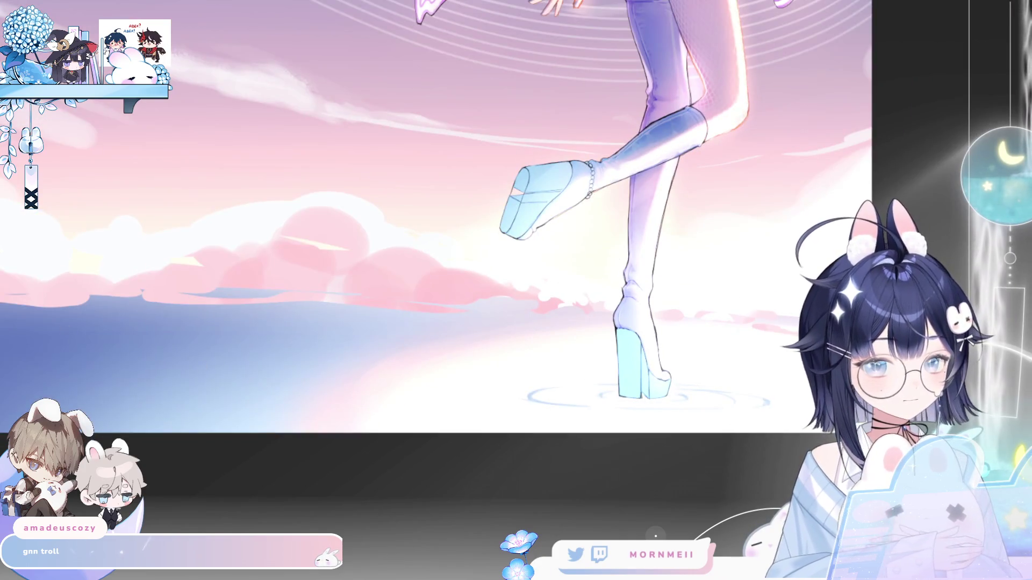
key(h)
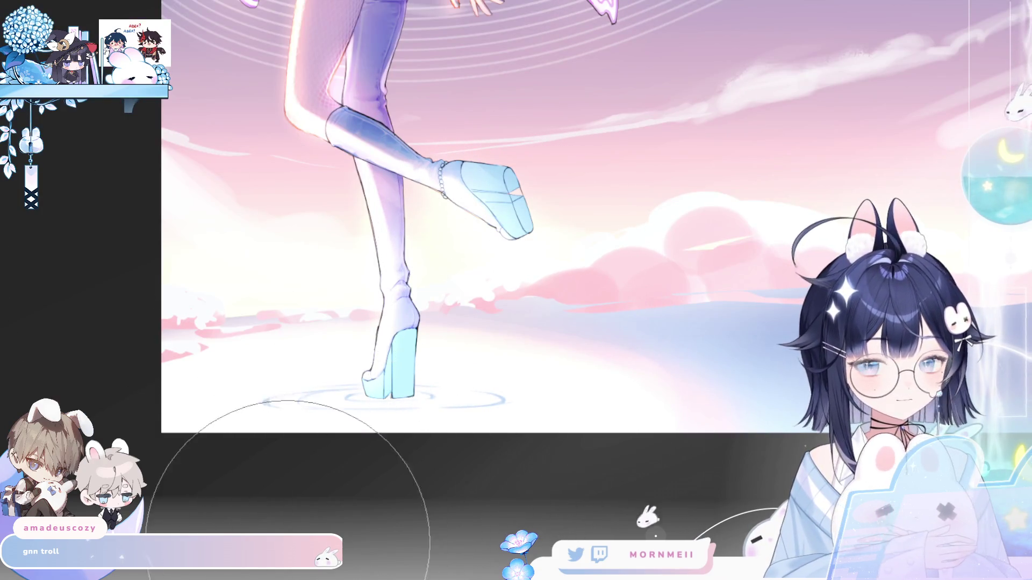
key(h)
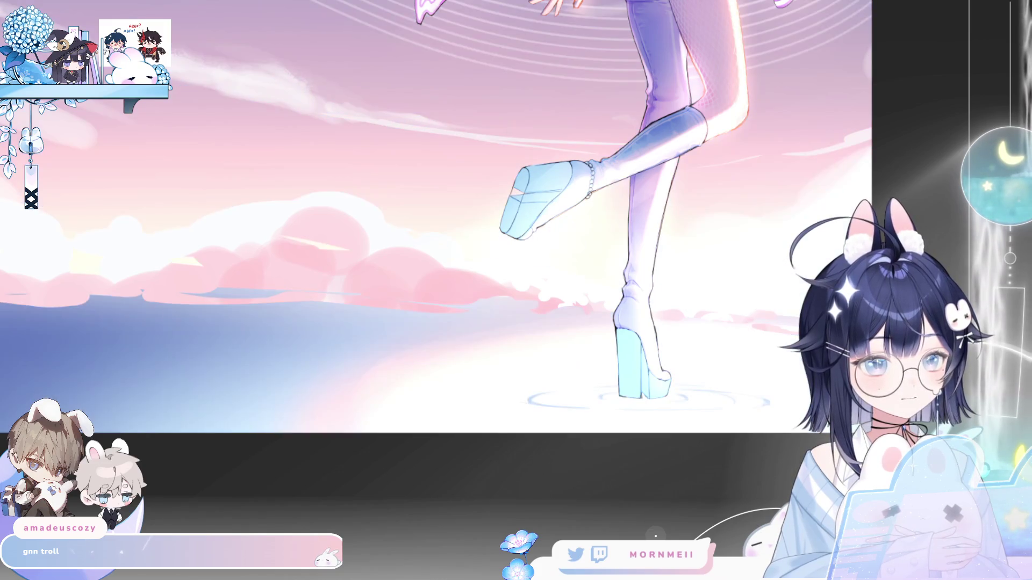
Stretch the water ripples under the heel slightly taller and apply the transform.
key(ctrl+t)
mouse_move(643, 413)
mouse_down()
mouse_move(643, 421)
mouse_move(674, 419)
mouse_up()
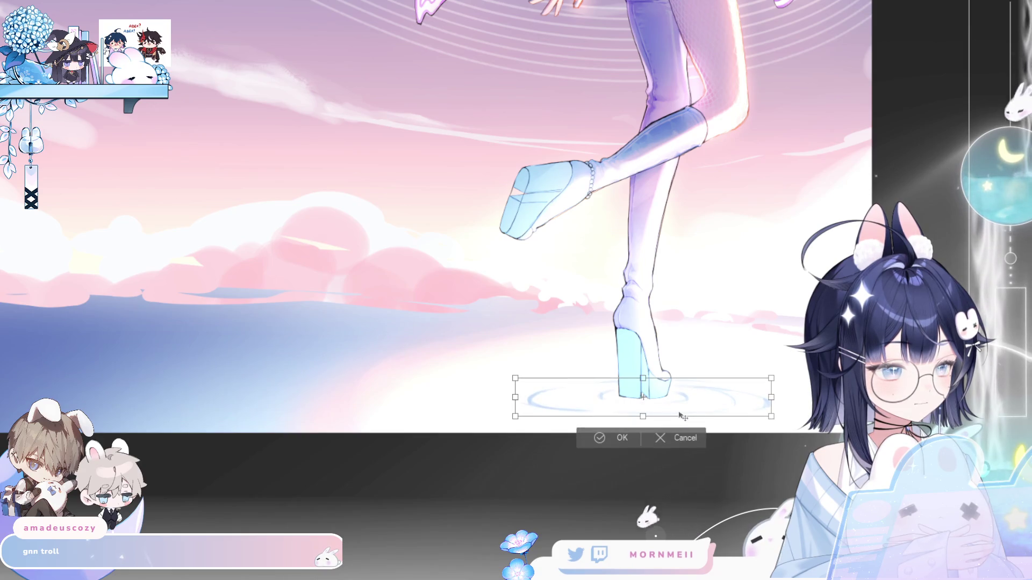
click(617, 440)
key(ctrl+0)
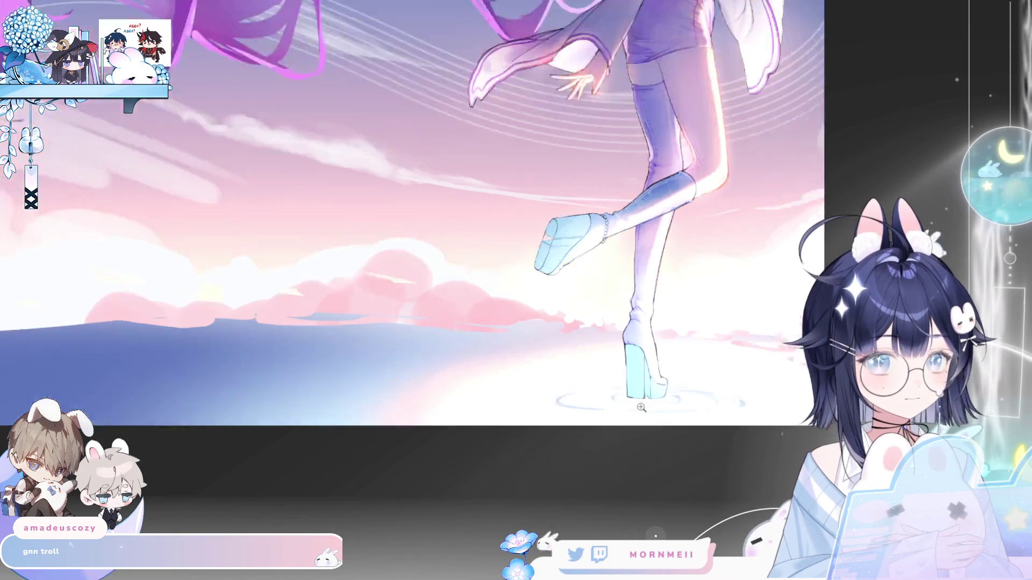
Mirror-check the whole figure and the heel close-up, then make the brush smaller.
key(h)
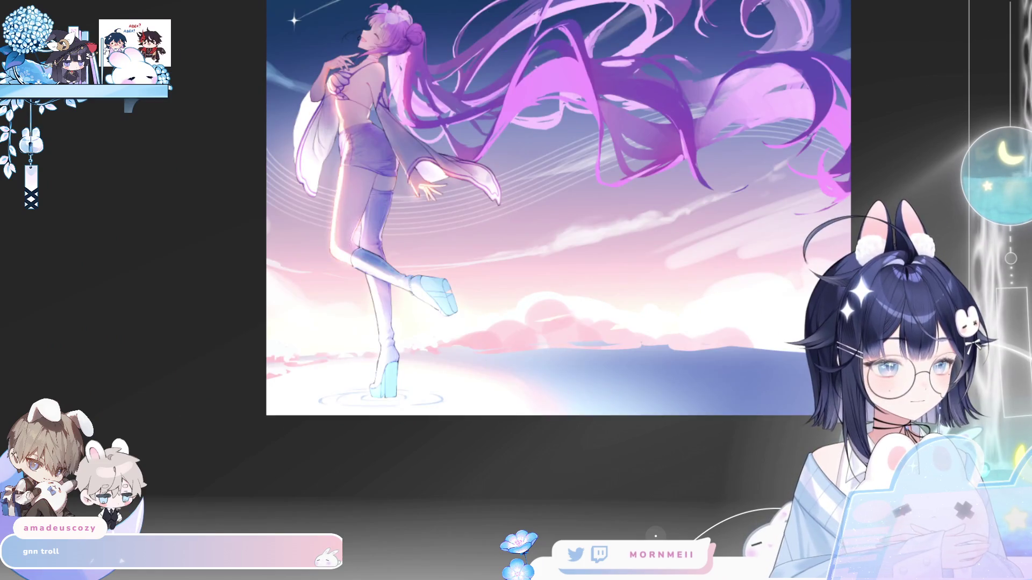
key(h)
scroll(714, 421, up, 2)
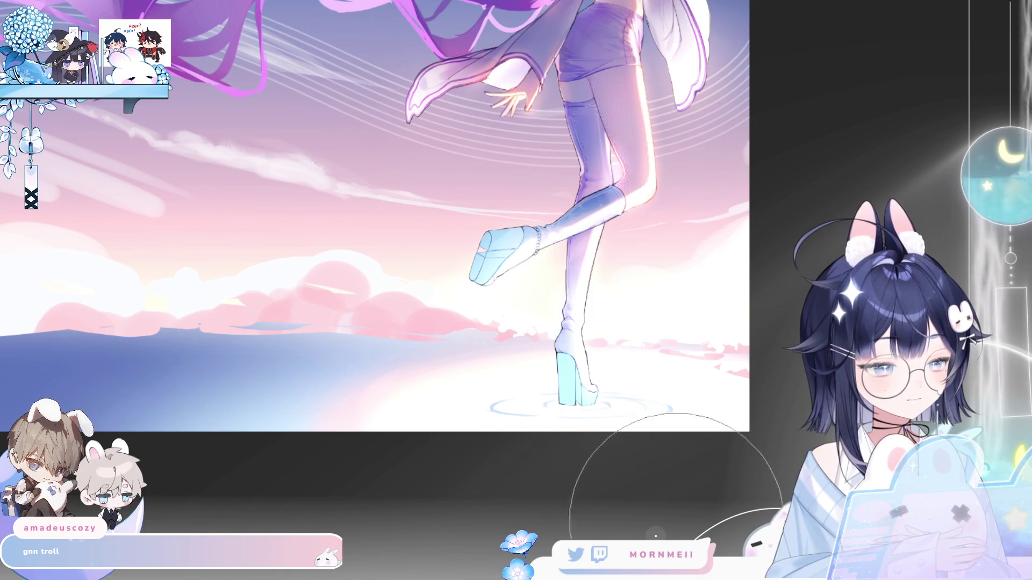
scroll(520, 453, up, 2)
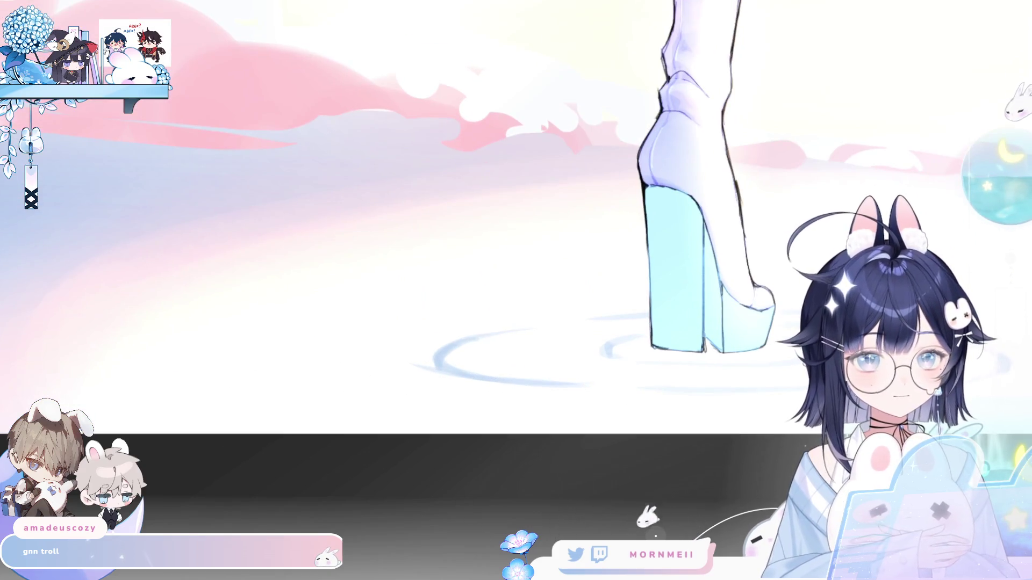
key(h)
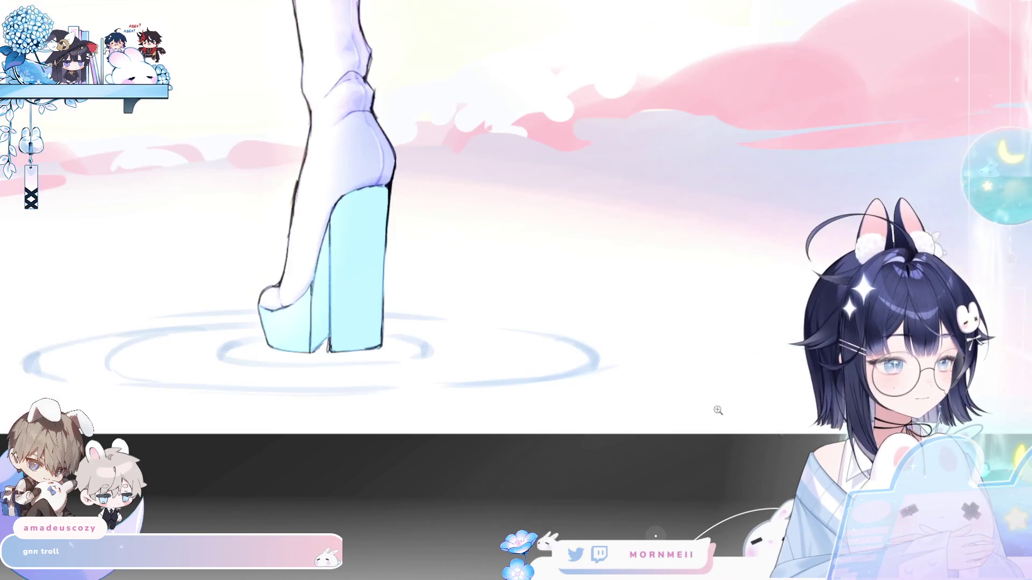
key(h)
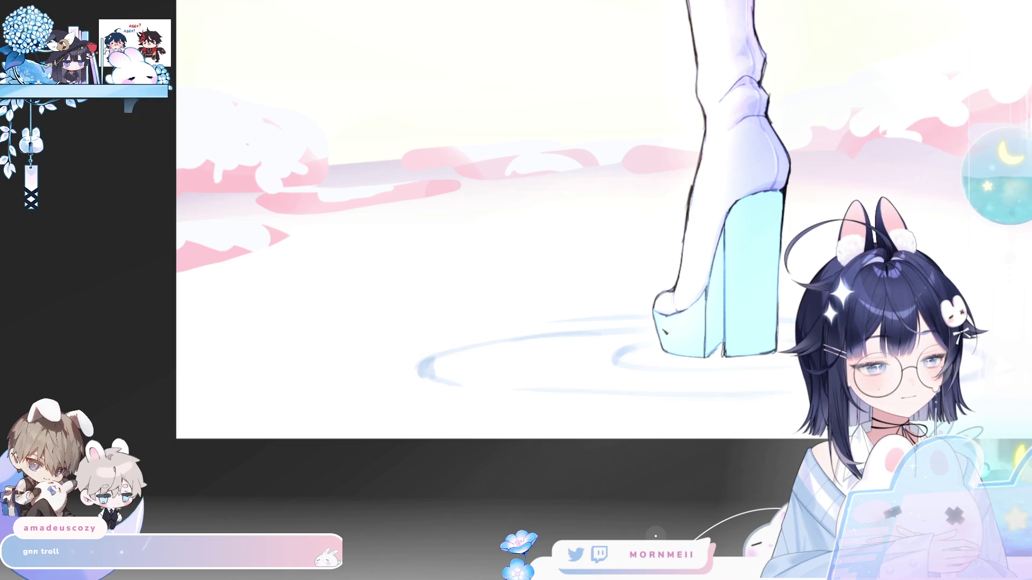
drag(609, 377, 655, 381)
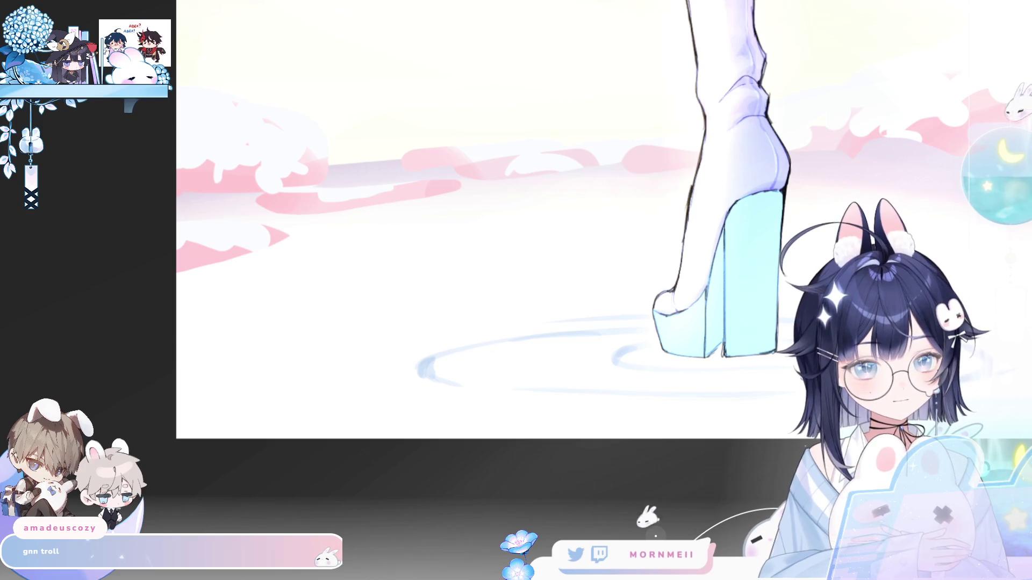
Lasso part of the ripple beside the heel, tint it light blue with a soft brush, and deselect.
mouse_move(608, 345)
mouse_down()
mouse_move(537, 355)
mouse_move(618, 380)
mouse_move(593, 357)
mouse_up()
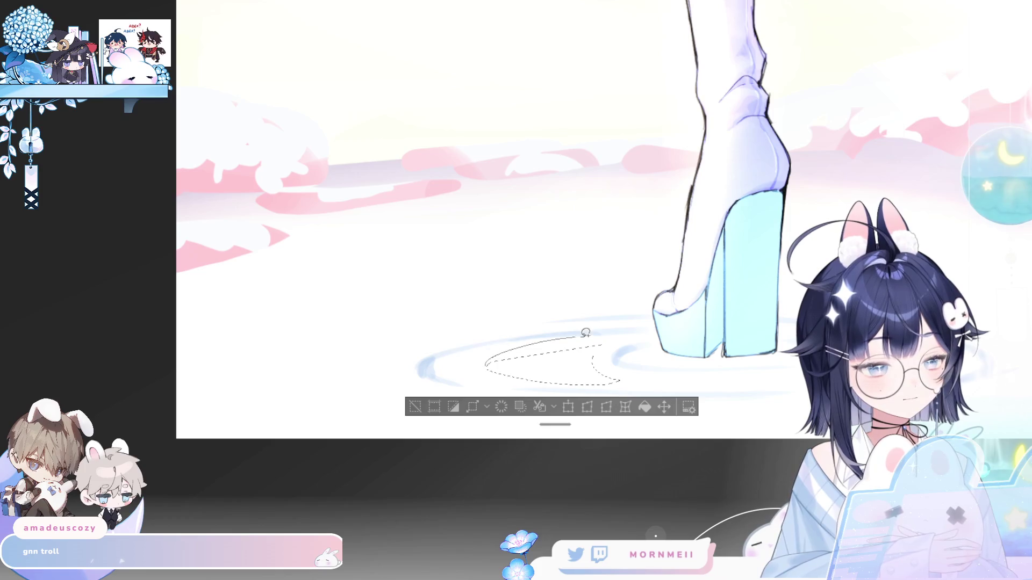
drag(507, 345, 652, 328)
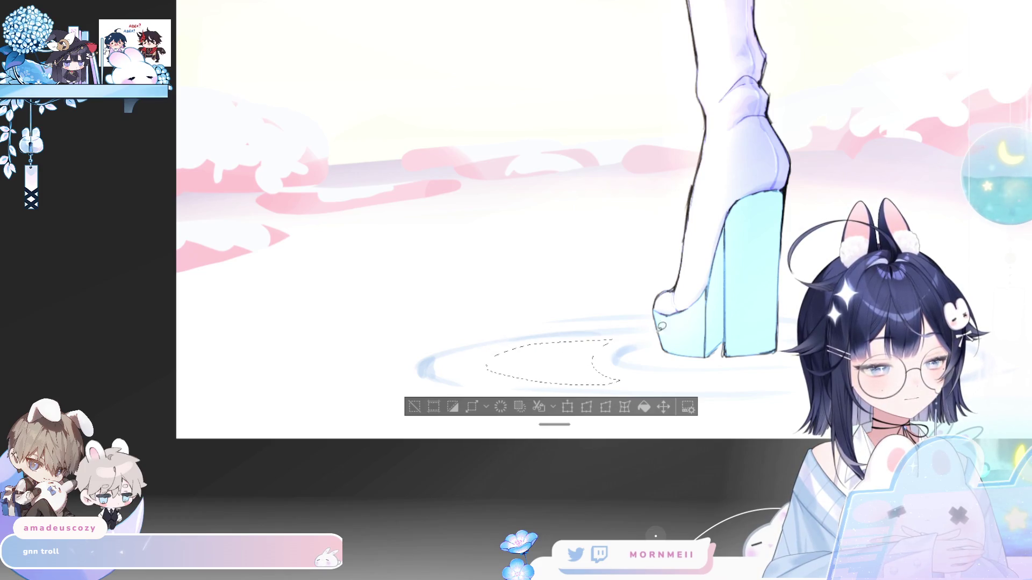
key(b)
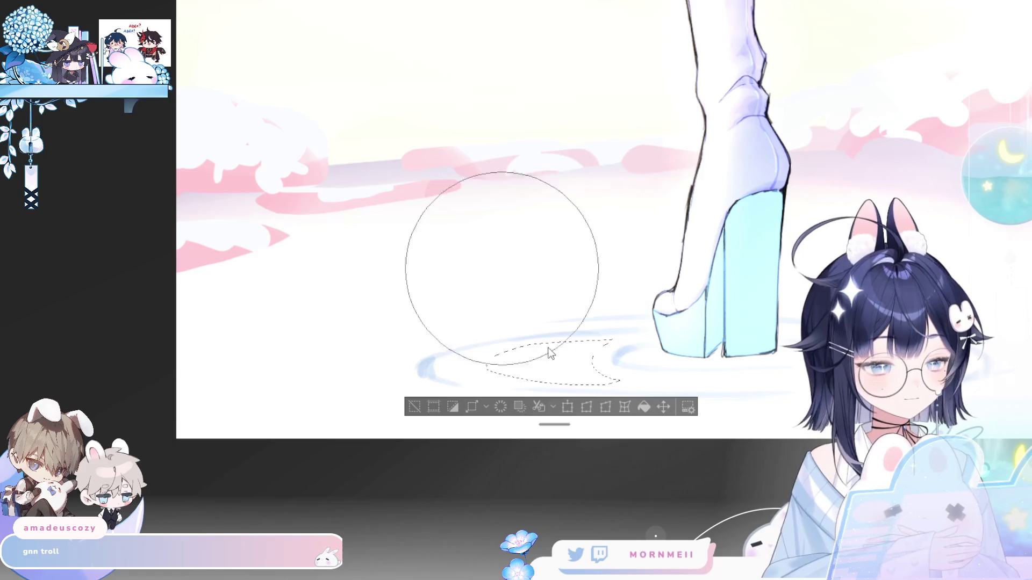
mouse_move(638, 331)
mouse_down()
mouse_move(587, 345)
mouse_move(604, 345)
mouse_up()
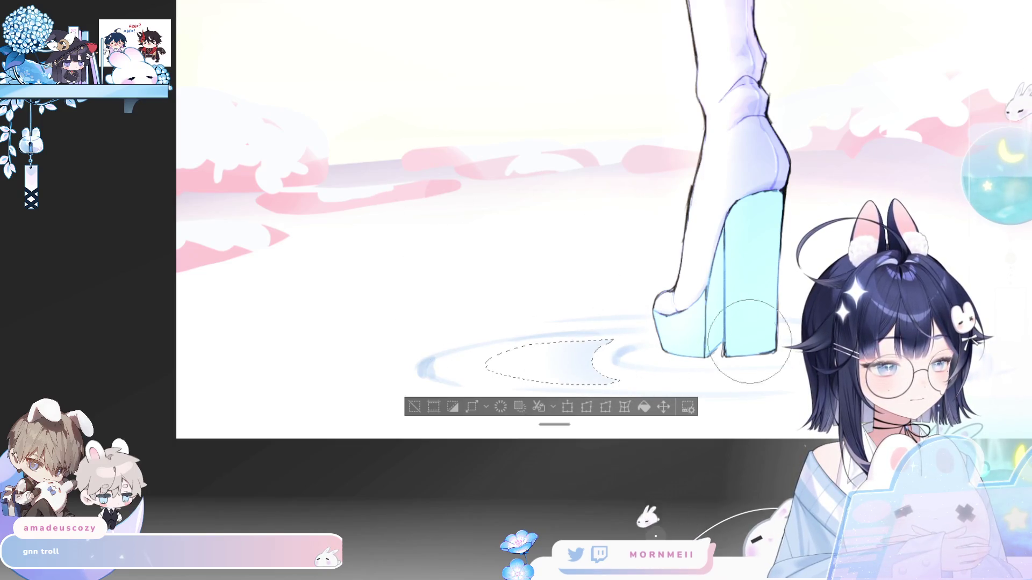
click(415, 407)
key(h)
key(h)
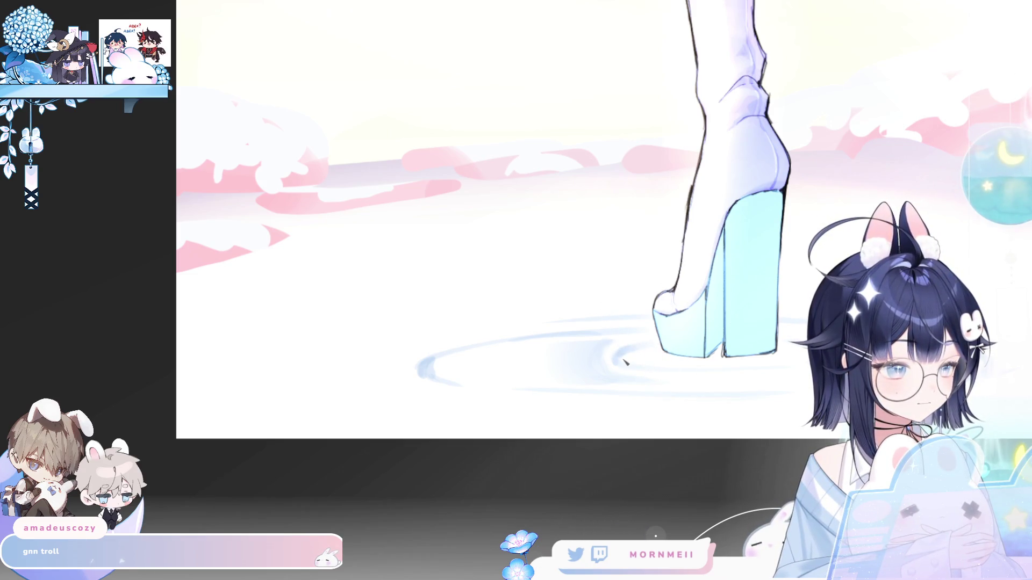
scroll(692, 371, down, 5)
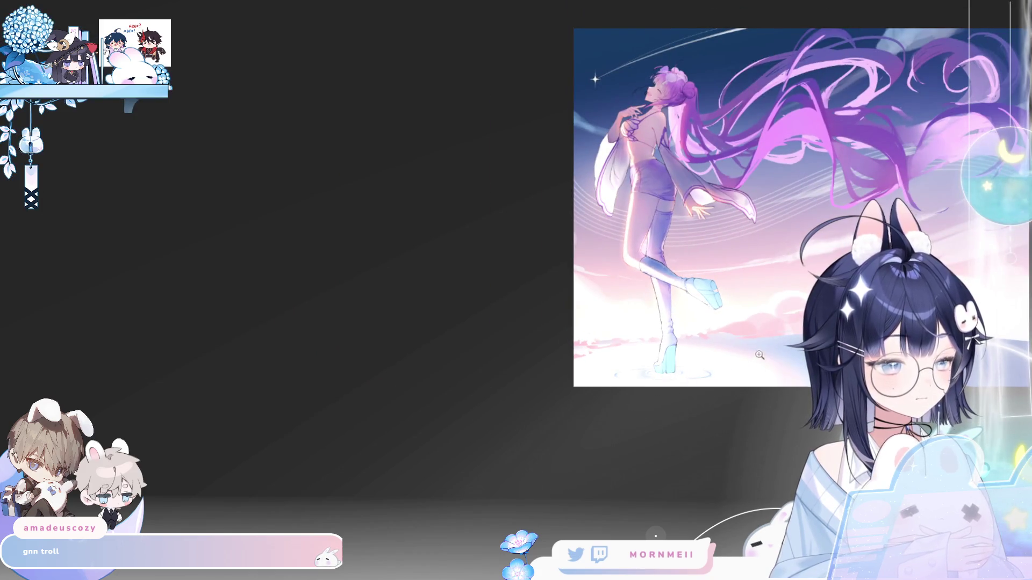
drag(672, 400, 441, 444)
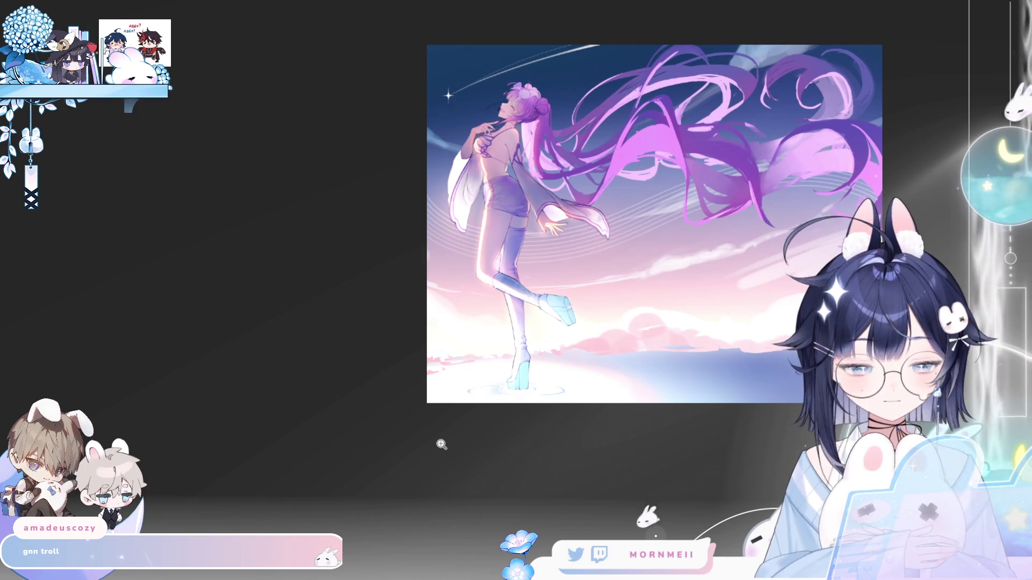
scroll(541, 388, up, 5)
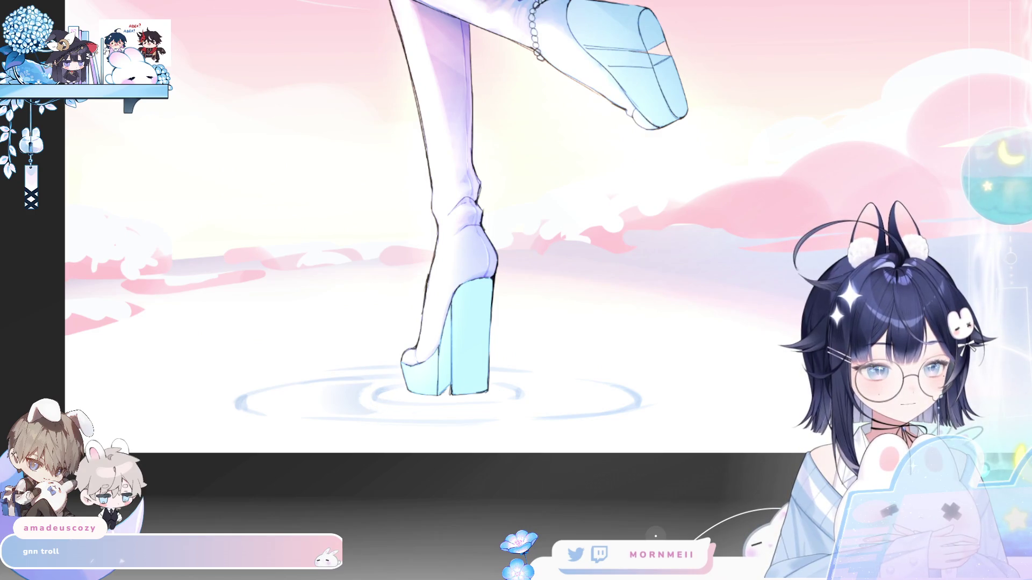
drag(371, 384, 374, 412)
click(191, 436)
scroll(379, 396, up, 4)
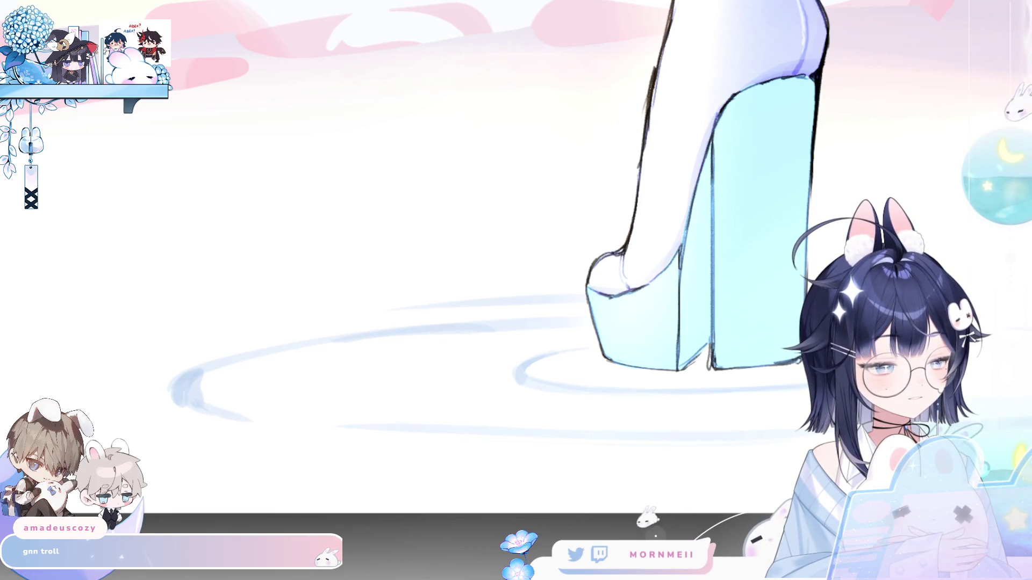
key(h)
key(h)
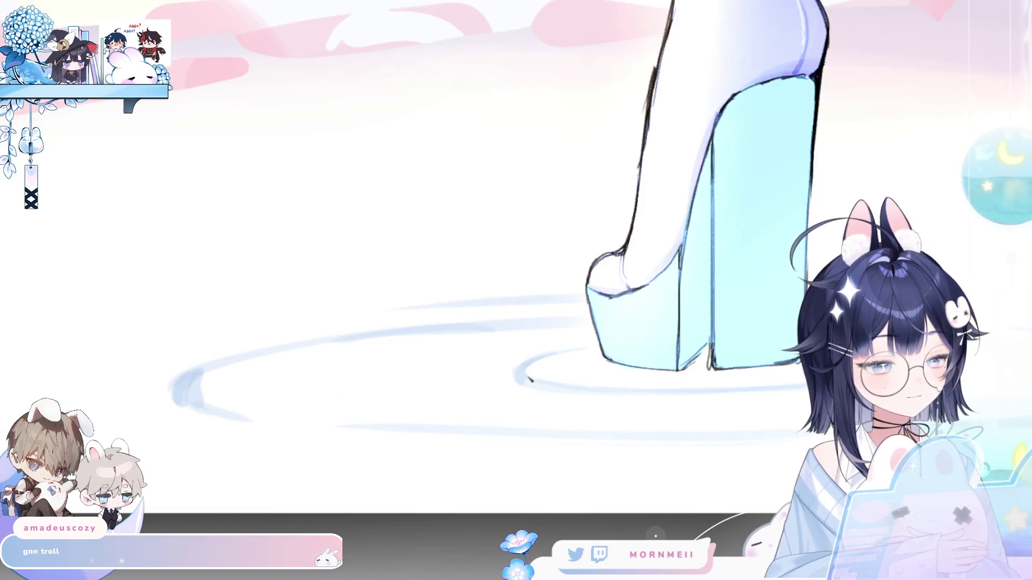
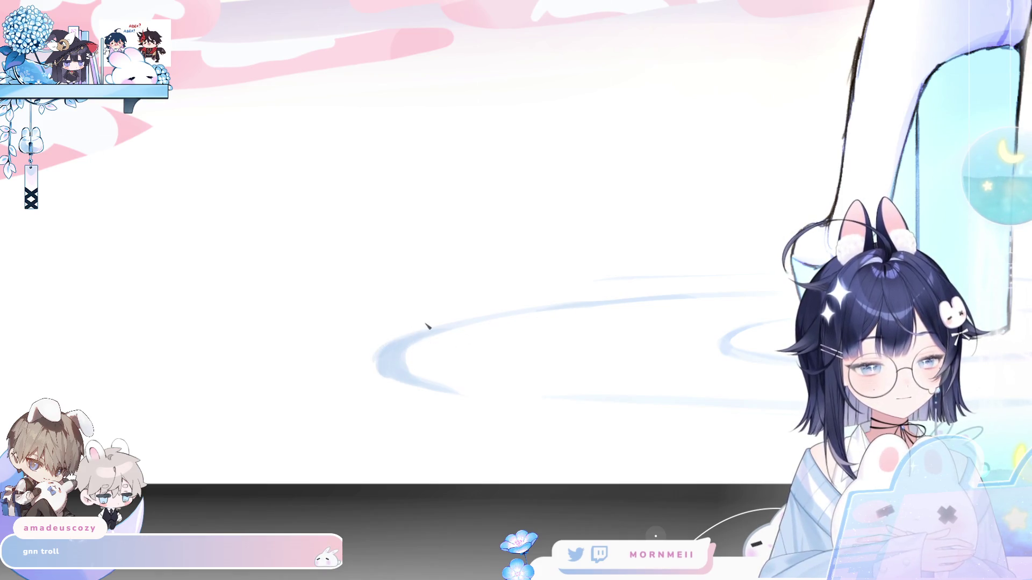
Mirror, pan and zoom the view to review the legs, boots and ripple swirl.
key(h)
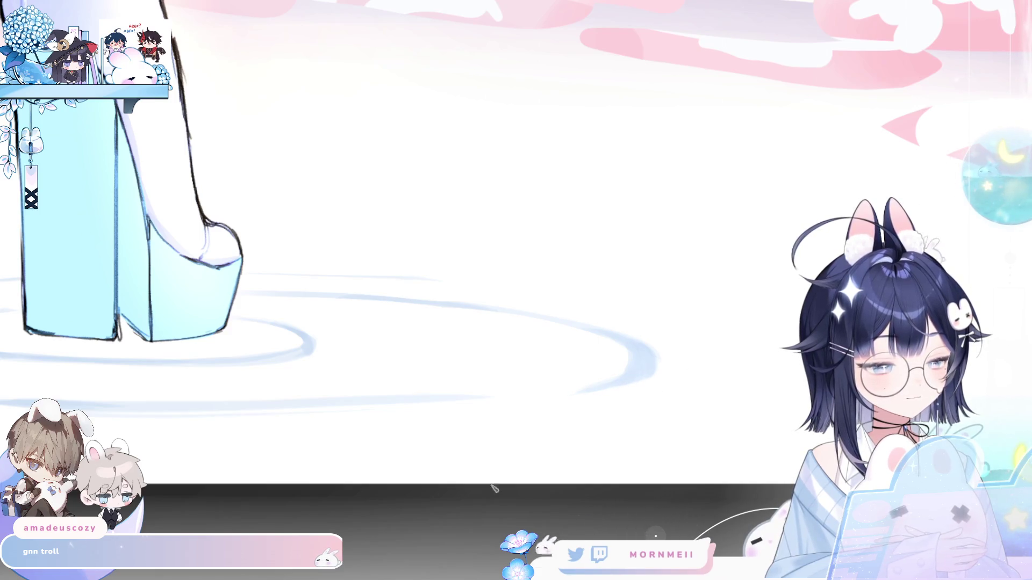
key(h)
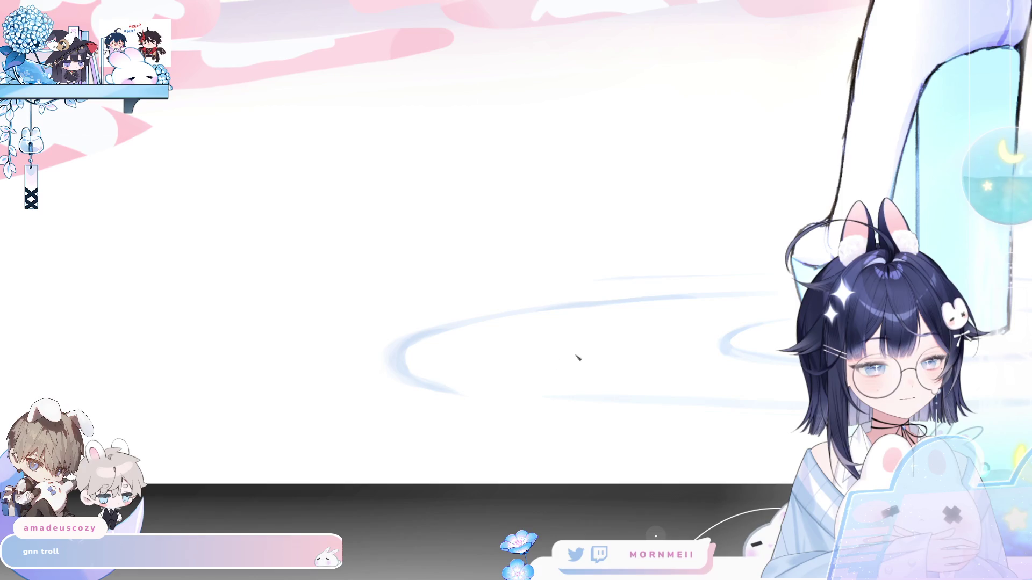
key(h)
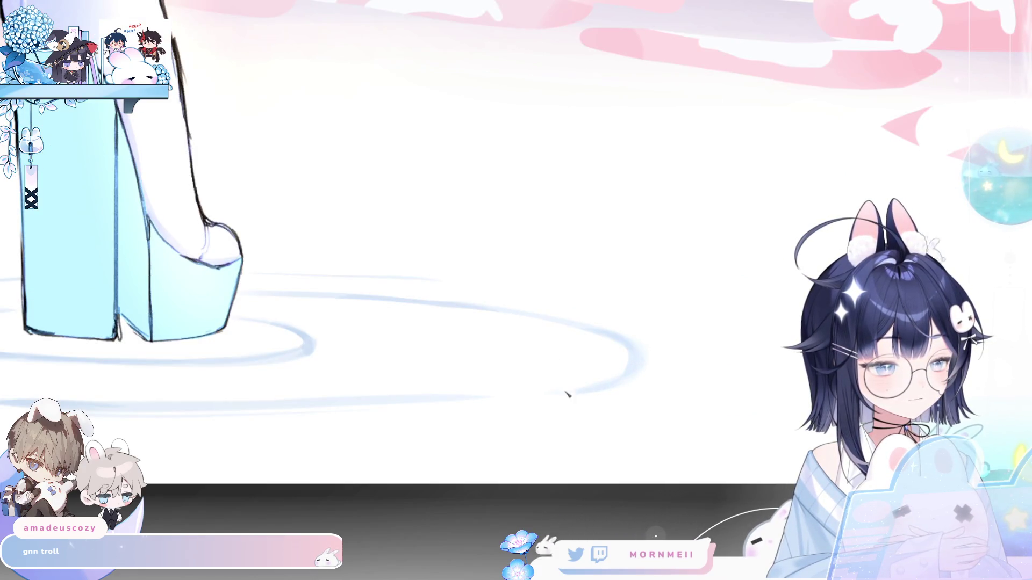
key(h)
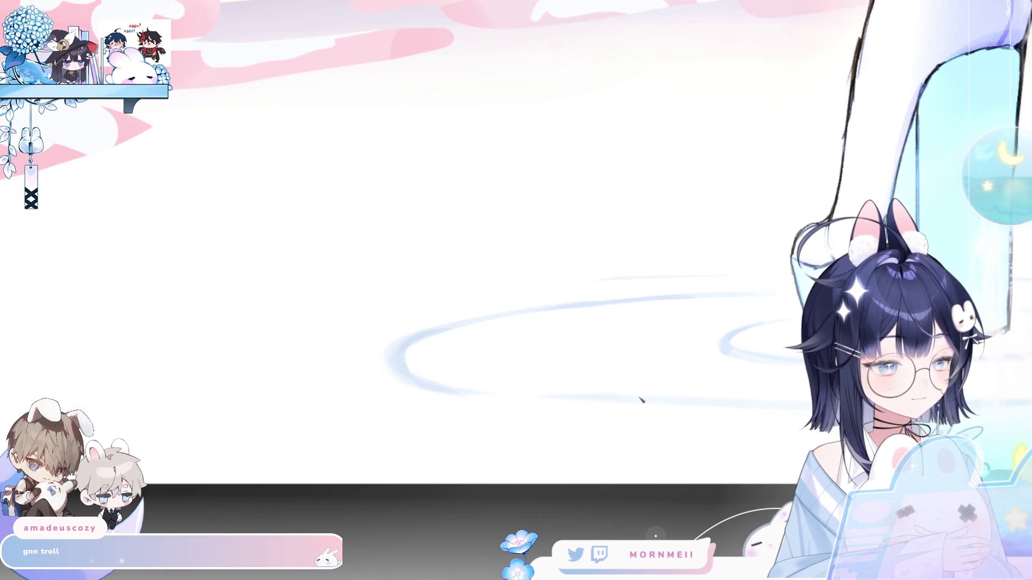
mouse_move(768, 414)
mouse_down()
mouse_move(769, 398)
mouse_move(484, 396)
mouse_move(647, 349)
mouse_up()
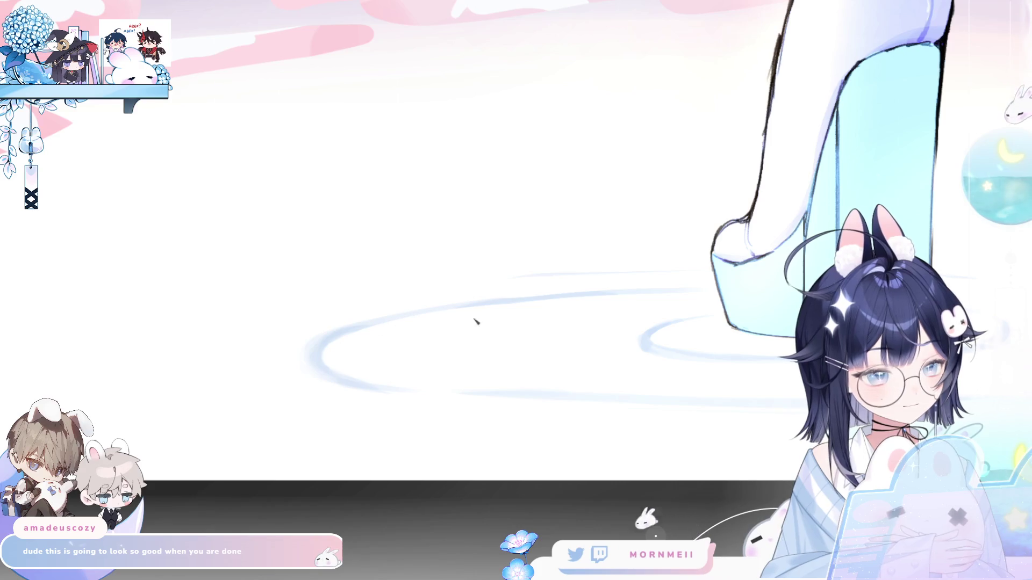
mouse_move(482, 328)
mouse_down()
mouse_move(454, 359)
mouse_move(729, 377)
mouse_up()
key(h)
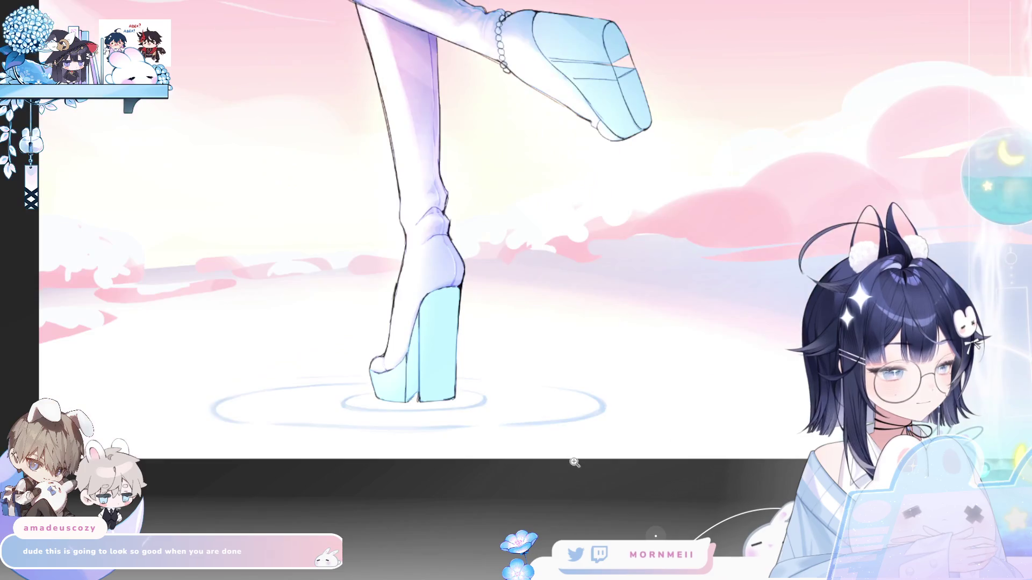
drag(441, 472, 414, 495)
key(h)
key(h)
mouse_move(345, 497)
mouse_down()
mouse_move(472, 460)
mouse_move(429, 444)
mouse_up()
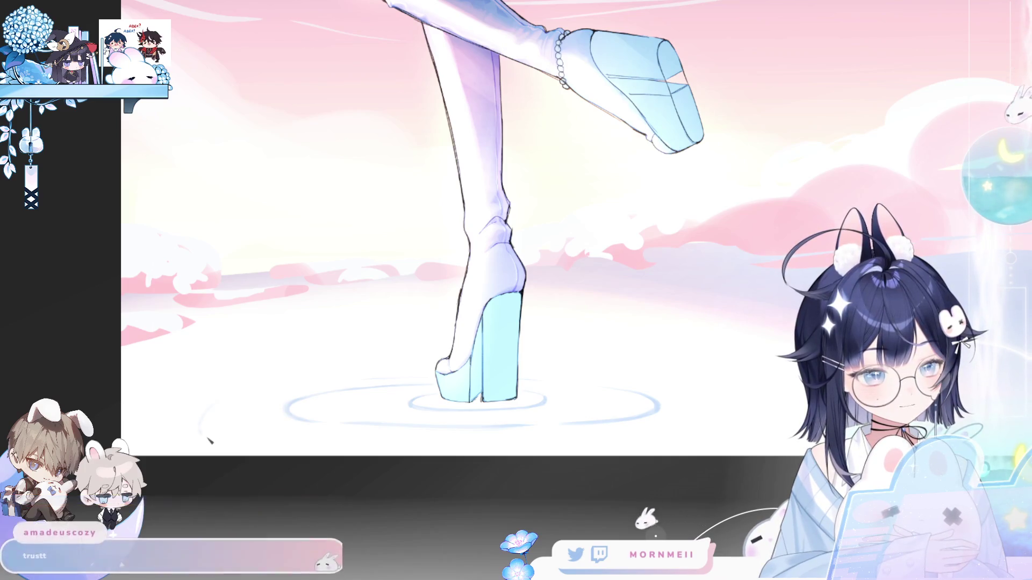
Paint a faint blue curved ripple stroke left of the heel, then shrink the brush.
drag(186, 407, 283, 380)
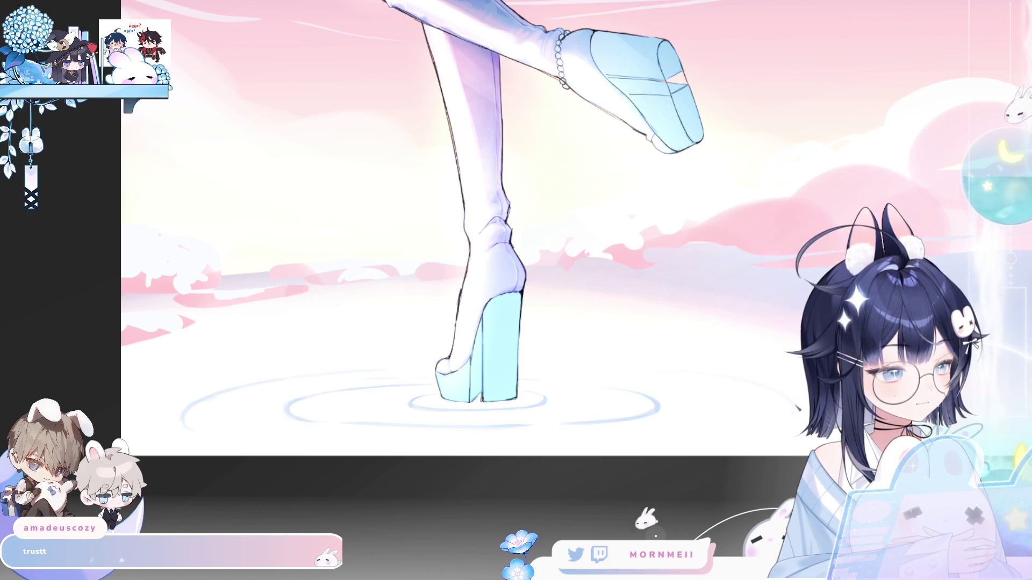
key(m)
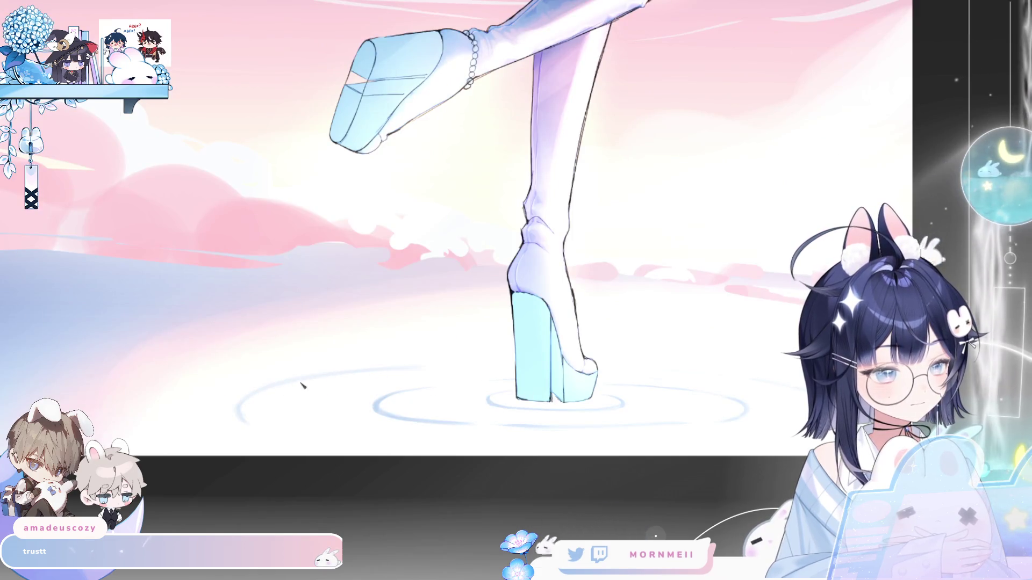
key(m)
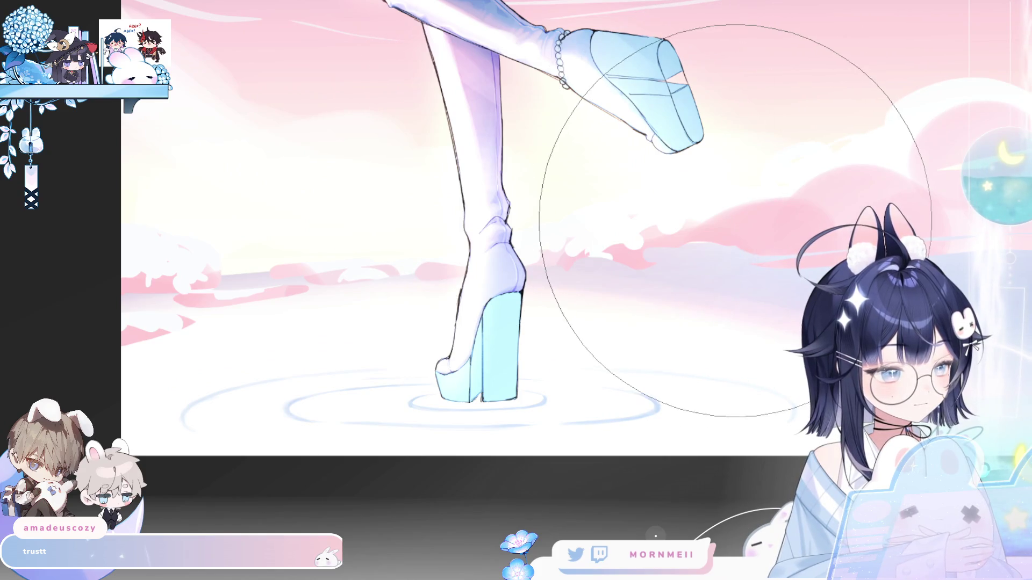
key(ctrl+0)
key(m)
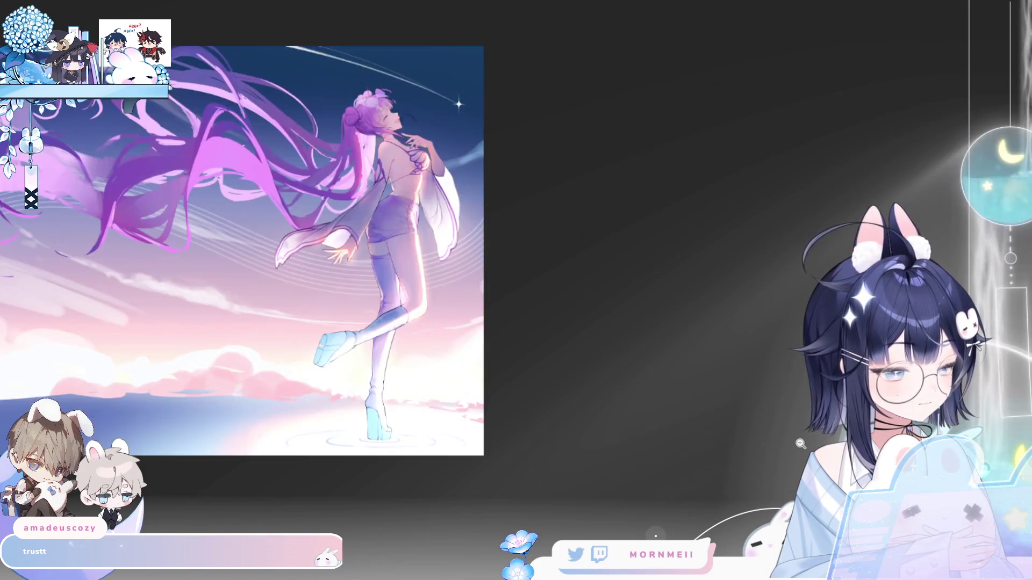
key(m)
scroll(741, 473, up, 3)
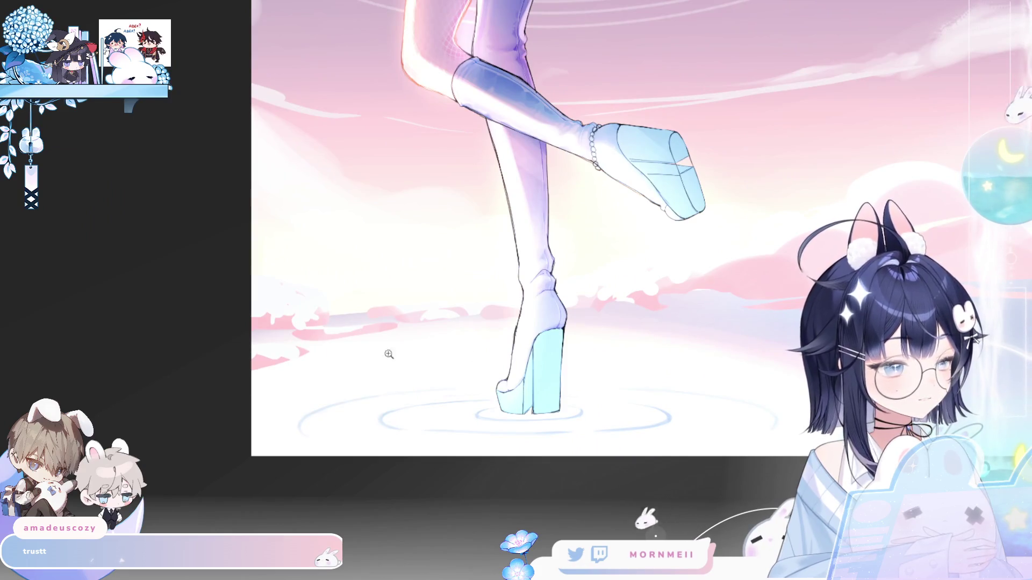
key(bracketleft)
key(bracketleft)
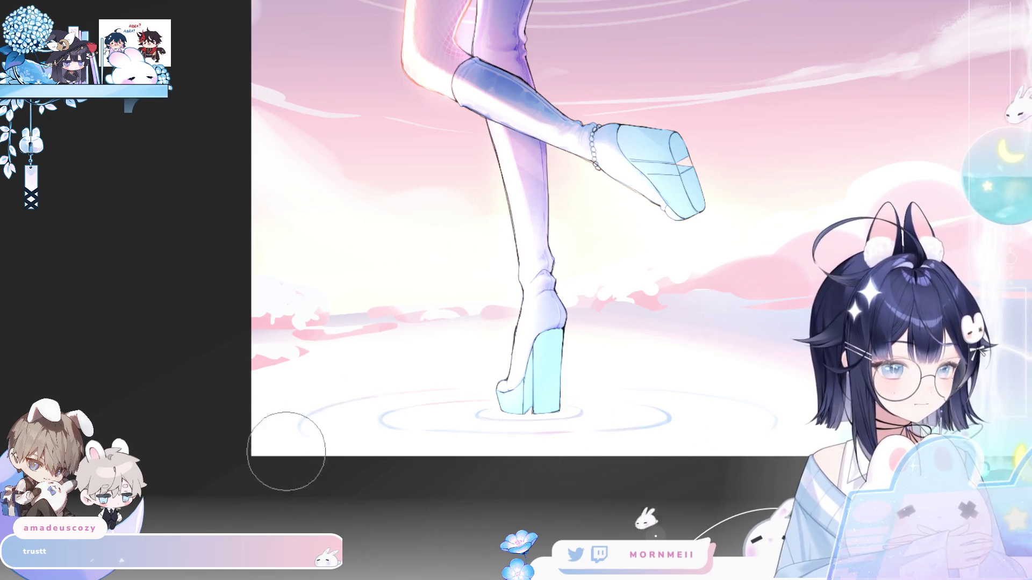
Mirror and zoom in around the standing heel to check the new ripples.
key(h)
key(h)
mouse_move(548, 473)
mouse_down()
mouse_move(530, 486)
mouse_move(392, 387)
mouse_up()
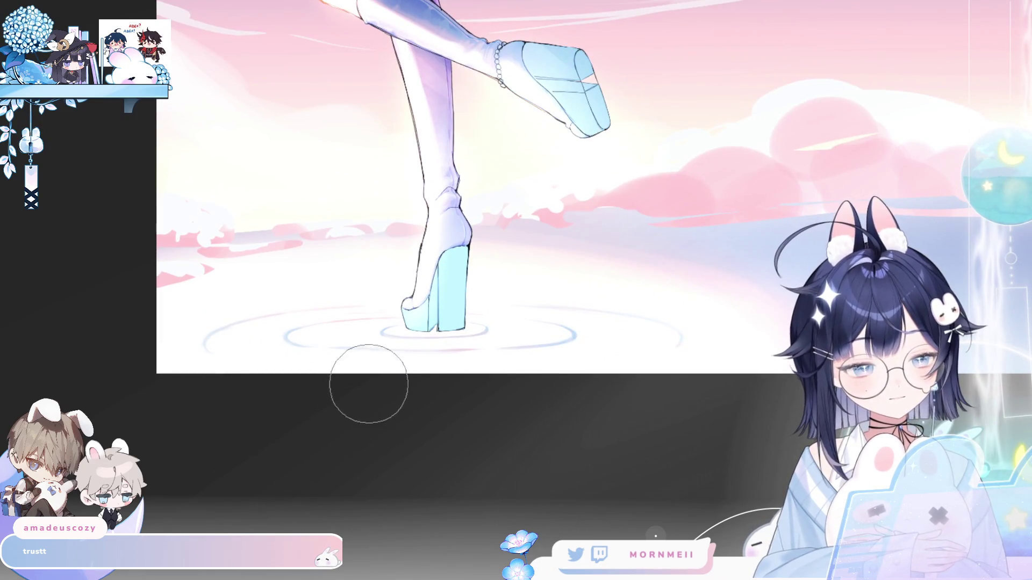
mouse_move(349, 429)
mouse_down()
mouse_move(365, 424)
mouse_move(341, 428)
mouse_move(380, 449)
mouse_up()
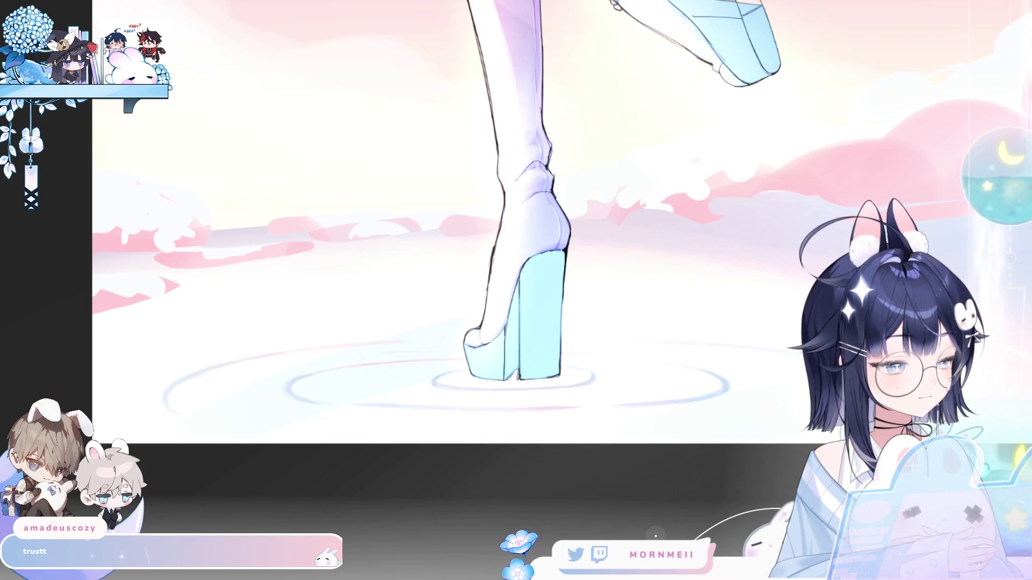
key(h)
key(h)
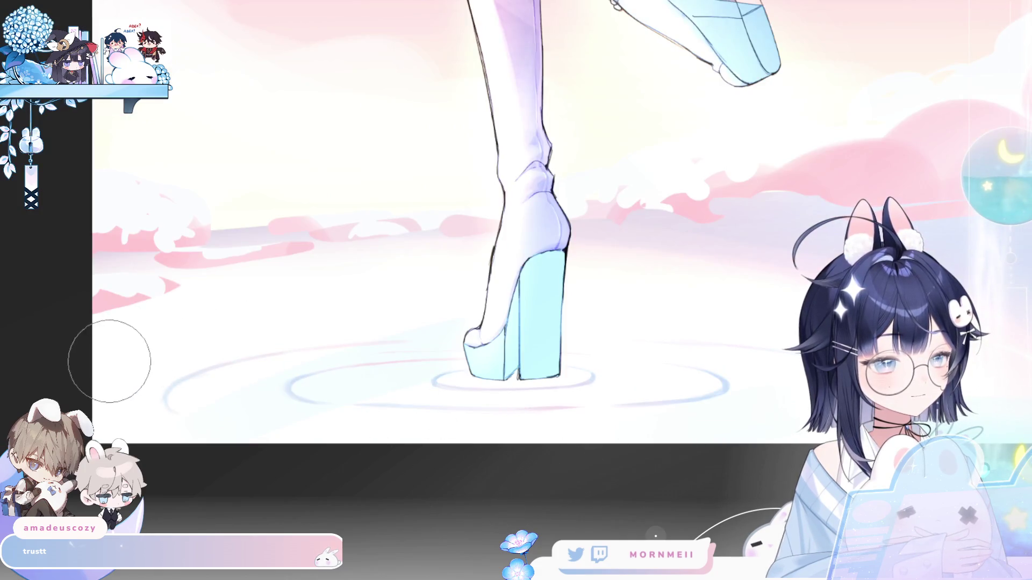
scroll(322, 312, down, 2)
scroll(471, 402, down, 3)
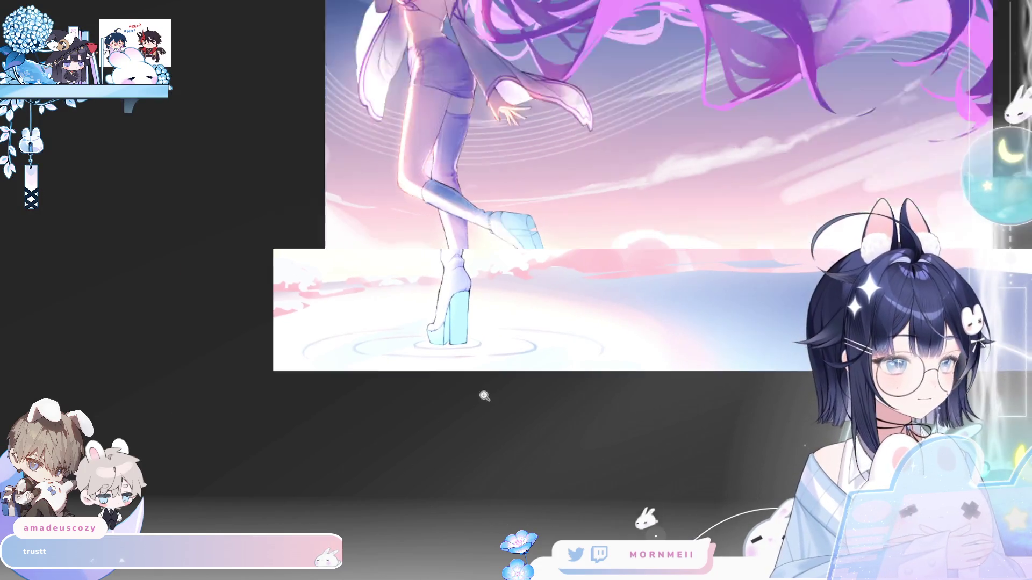
key(h)
key(h)
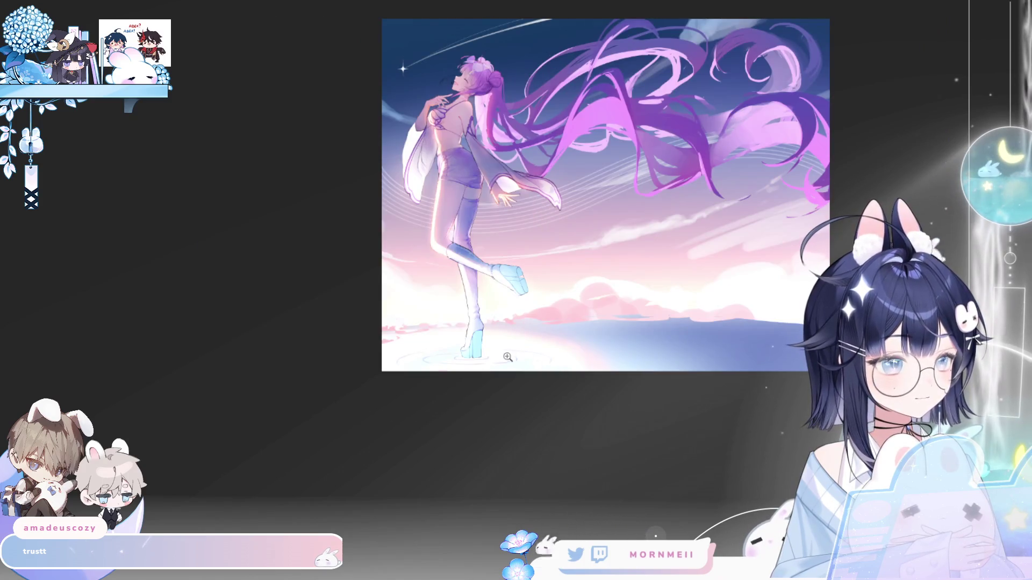
scroll(516, 436, up, 4)
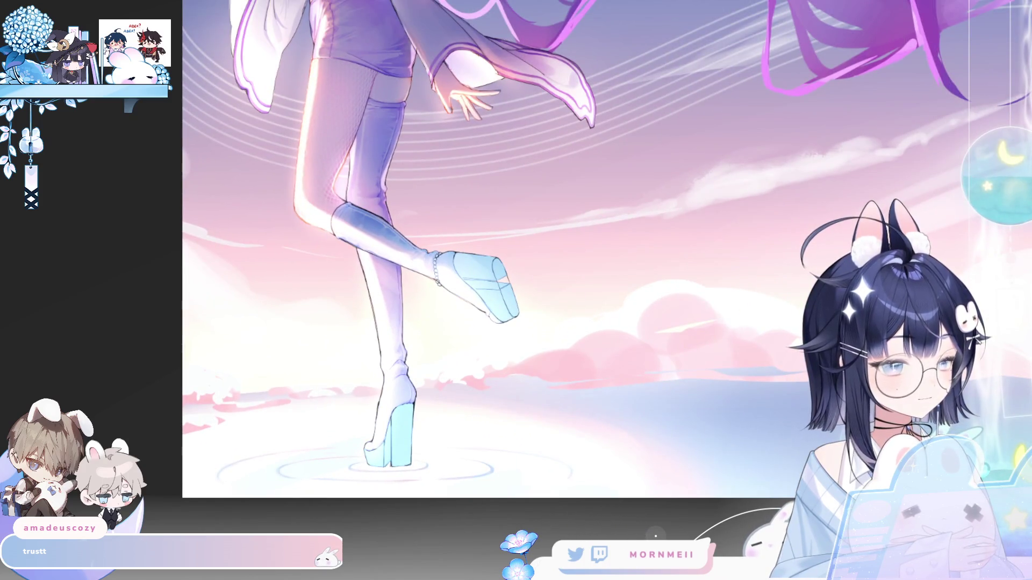
key(h)
key(h)
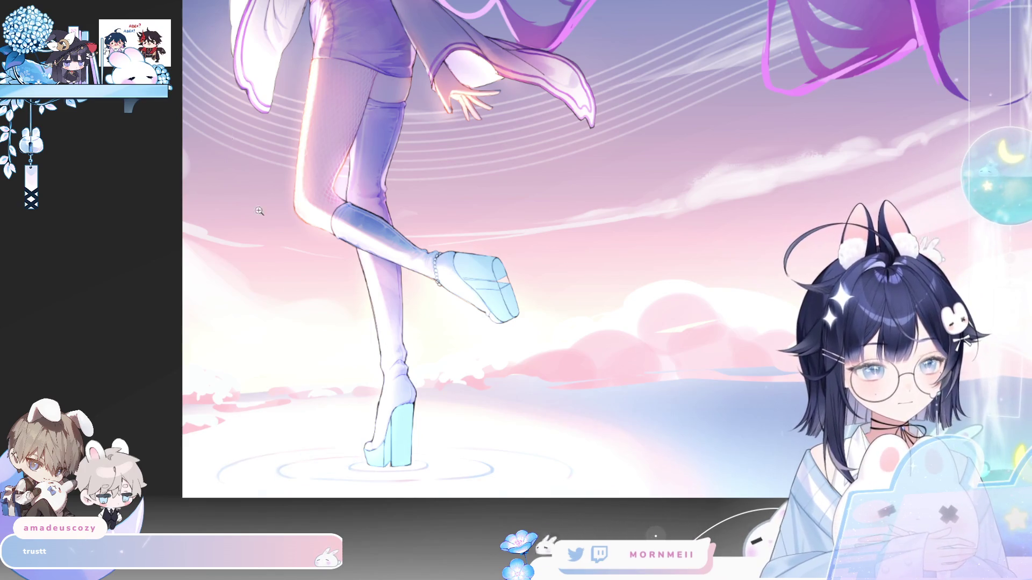
click(371, 457)
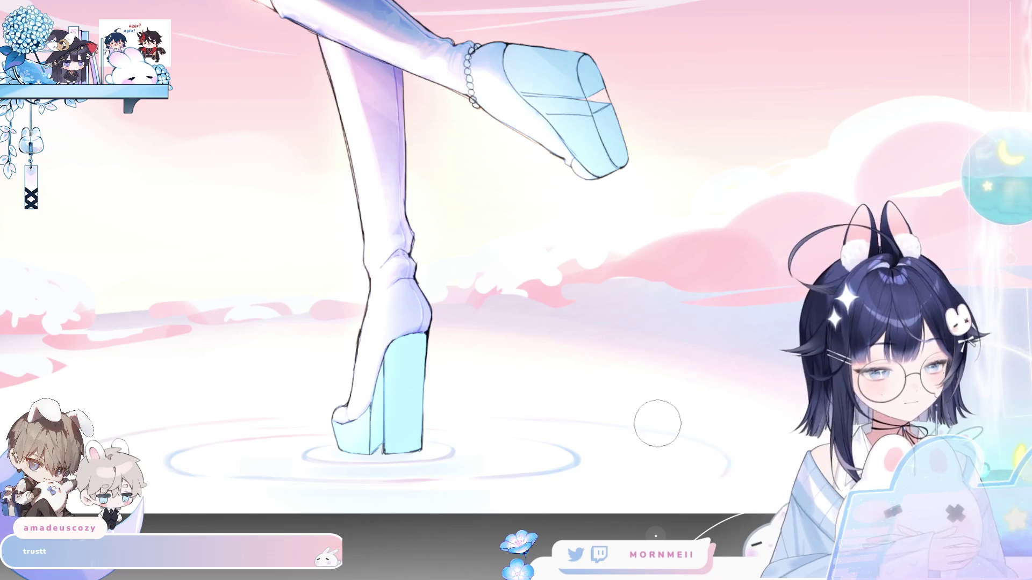
scroll(760, 438, up, 3)
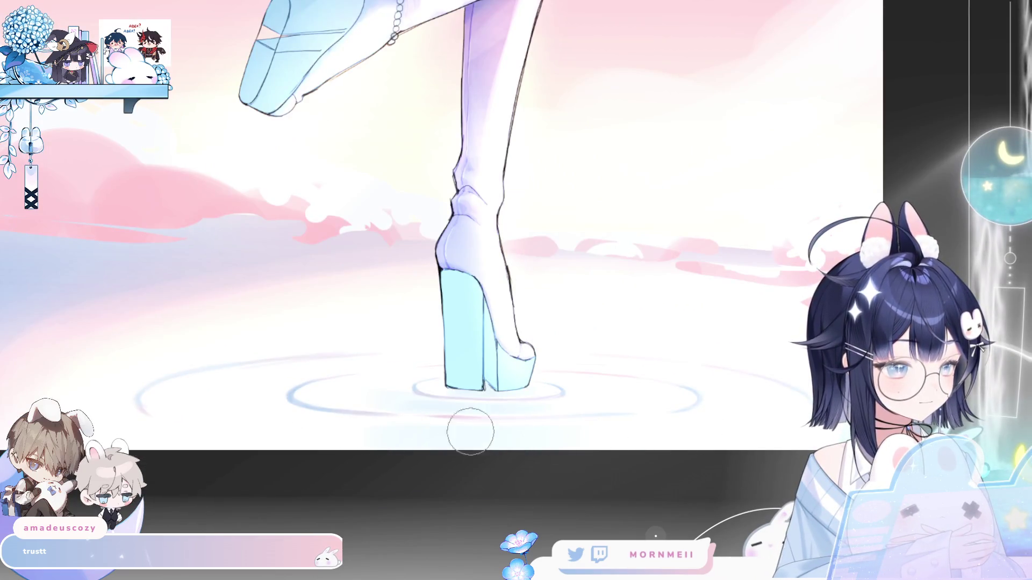
scroll(624, 422, down, 5)
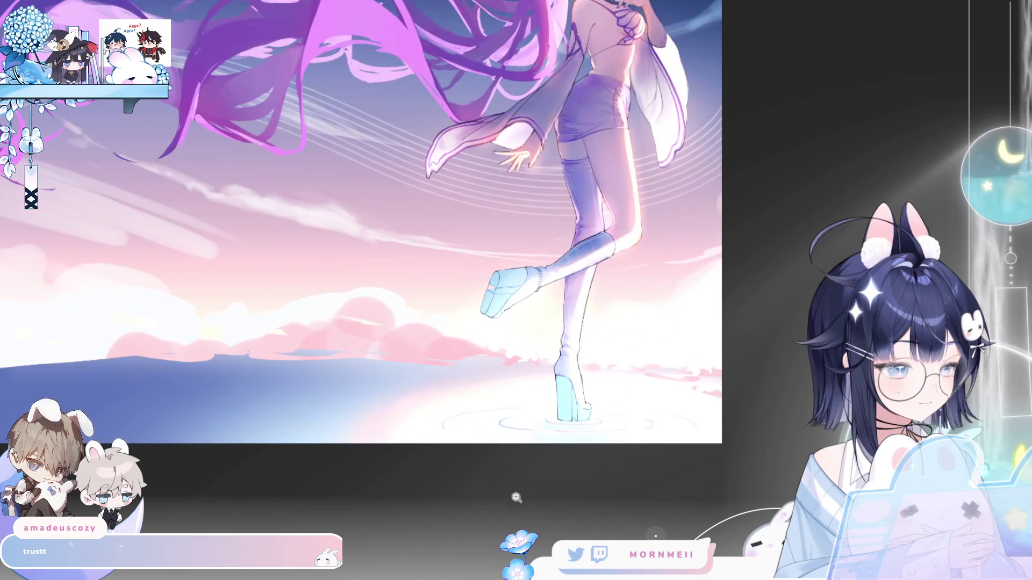
key(h)
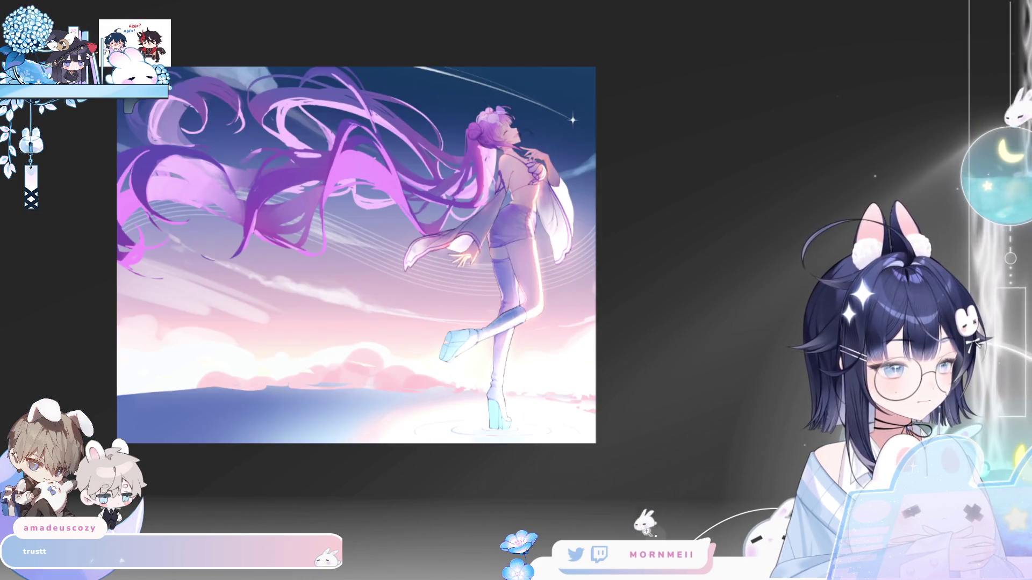
key(h)
drag(715, 503, 630, 520)
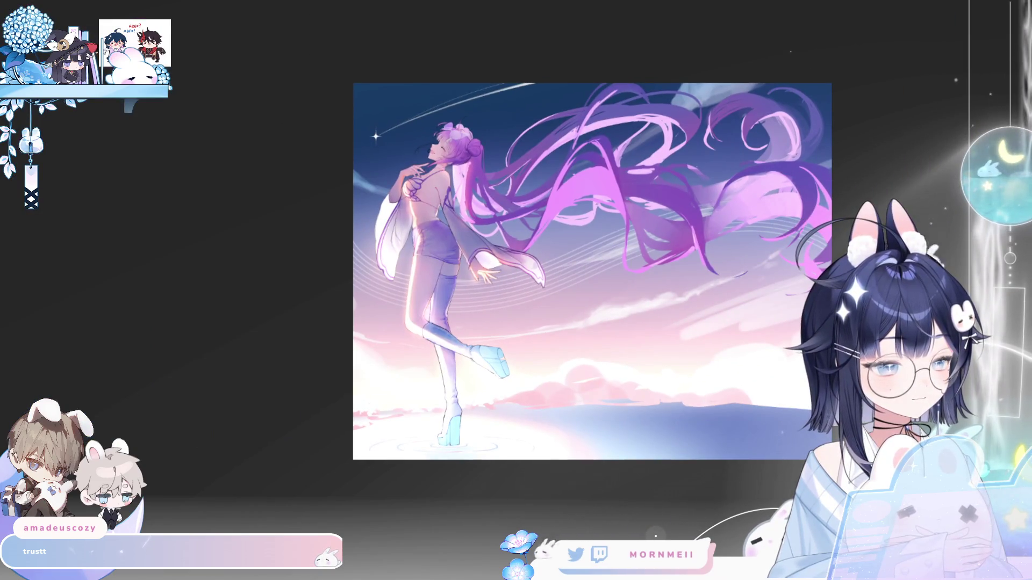
key(h)
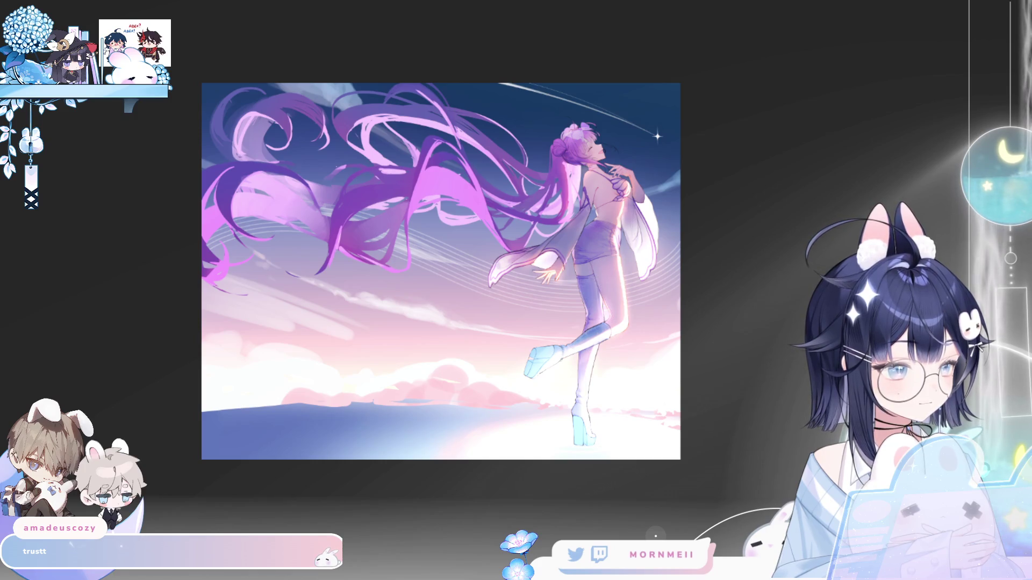
key(h)
key(h)
click(672, 471)
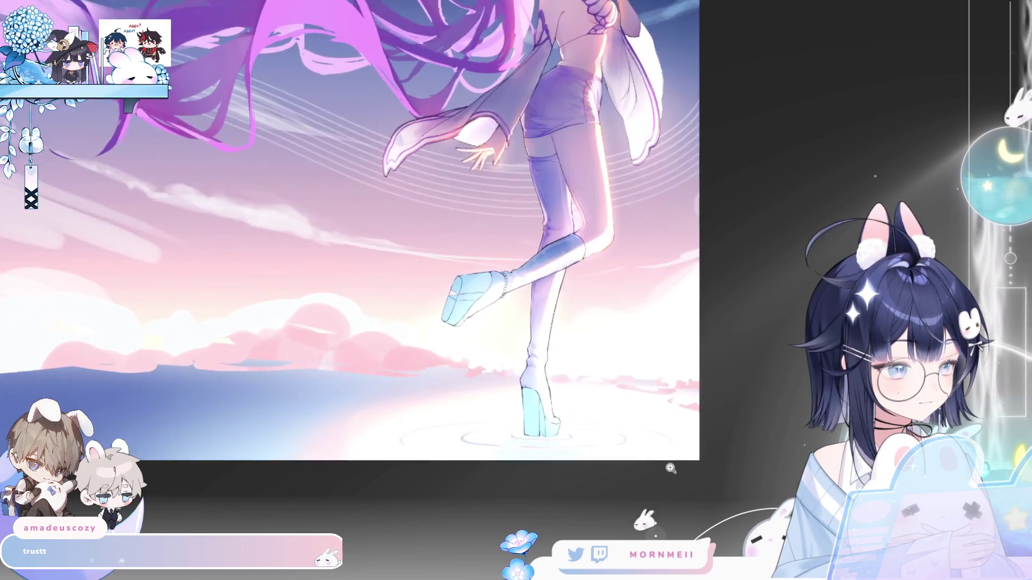
key(h)
drag(687, 469, 657, 485)
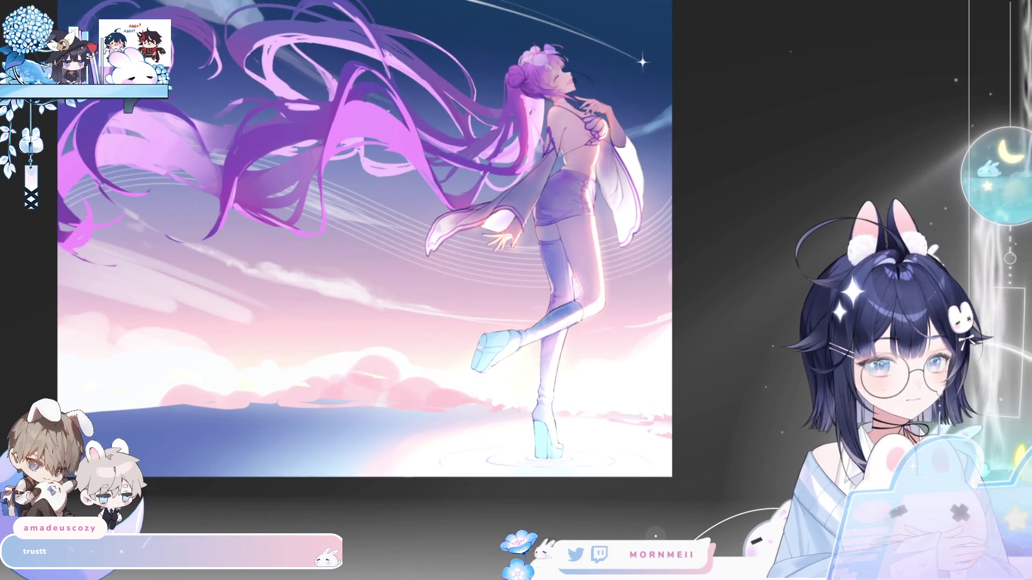
key(h)
key(h)
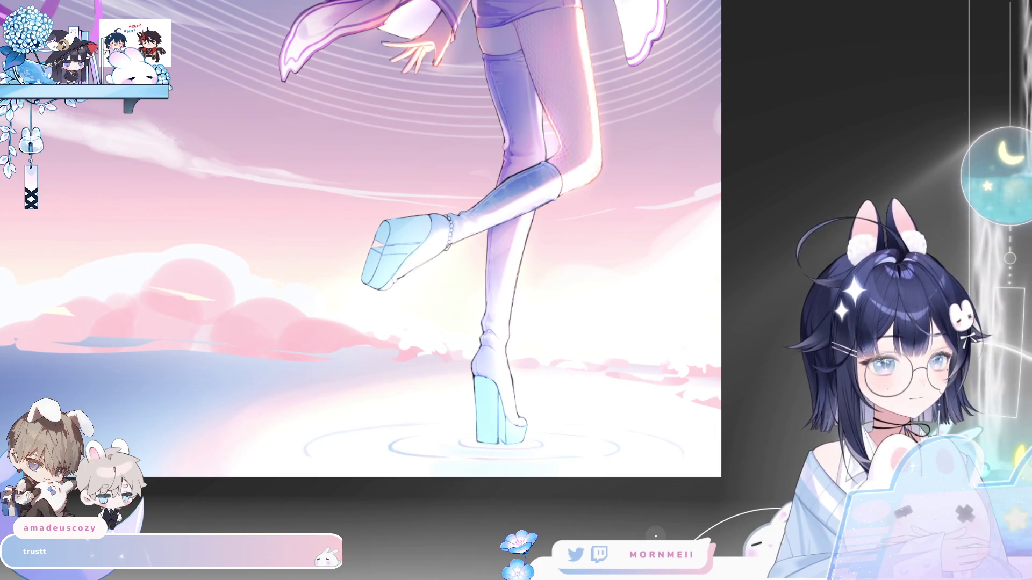
Cancel a trial rotation of the ripple rings, then transform them again and confirm.
key(ctrl+t)
drag(740, 412, 743, 413)
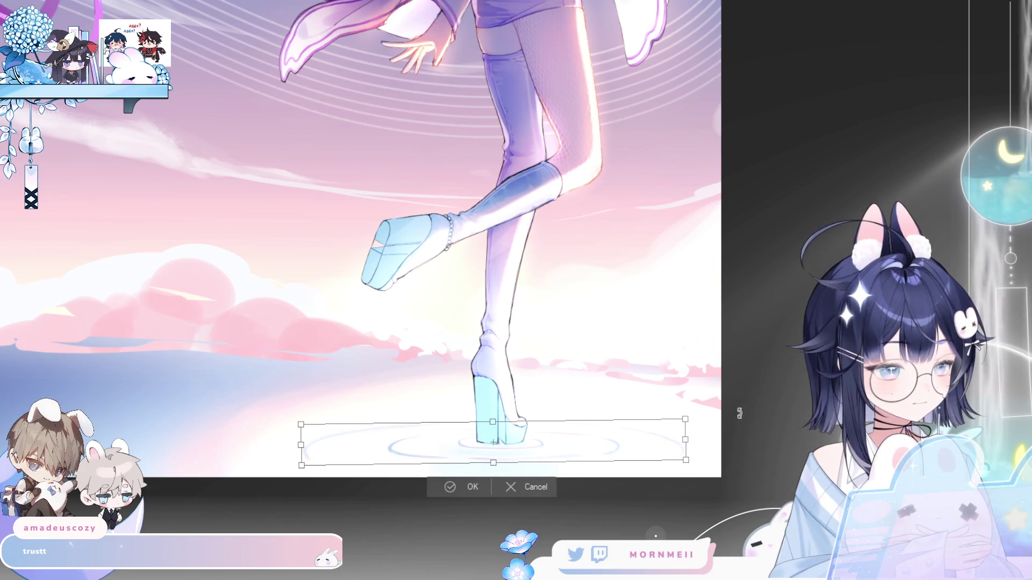
click(529, 488)
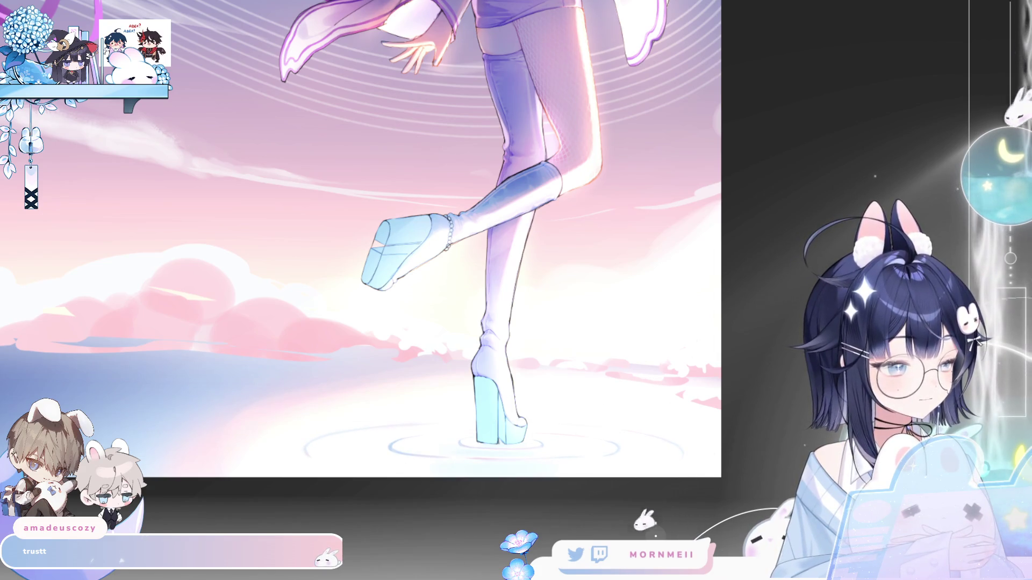
key(ctrl+t)
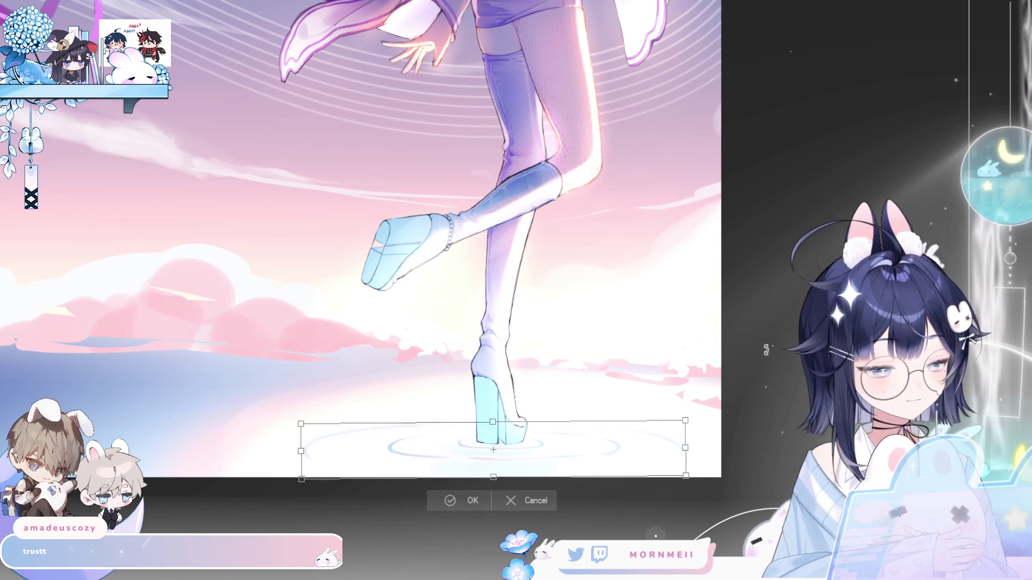
click(455, 507)
scroll(398, 543, down, 5)
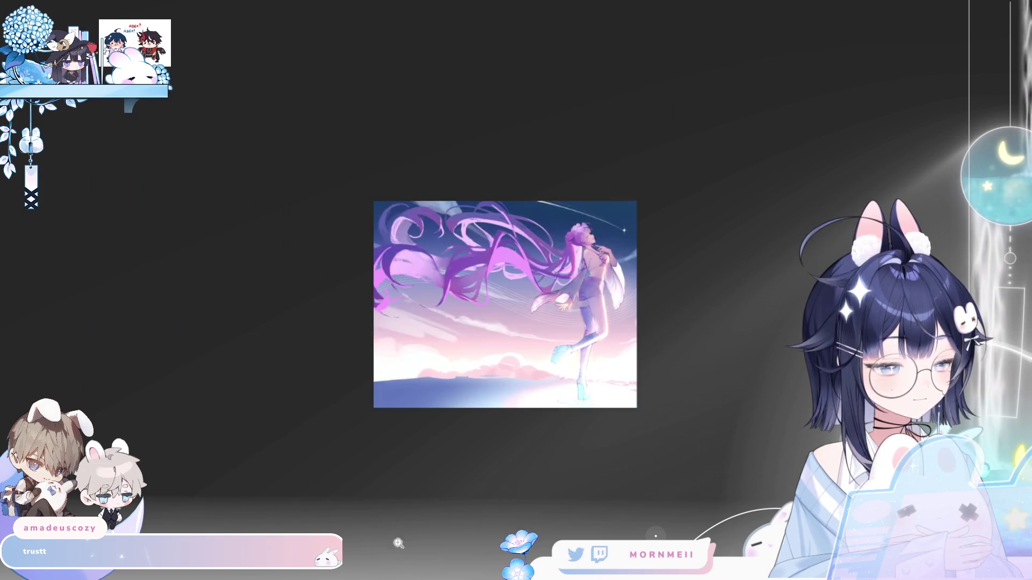
scroll(636, 394, up, 5)
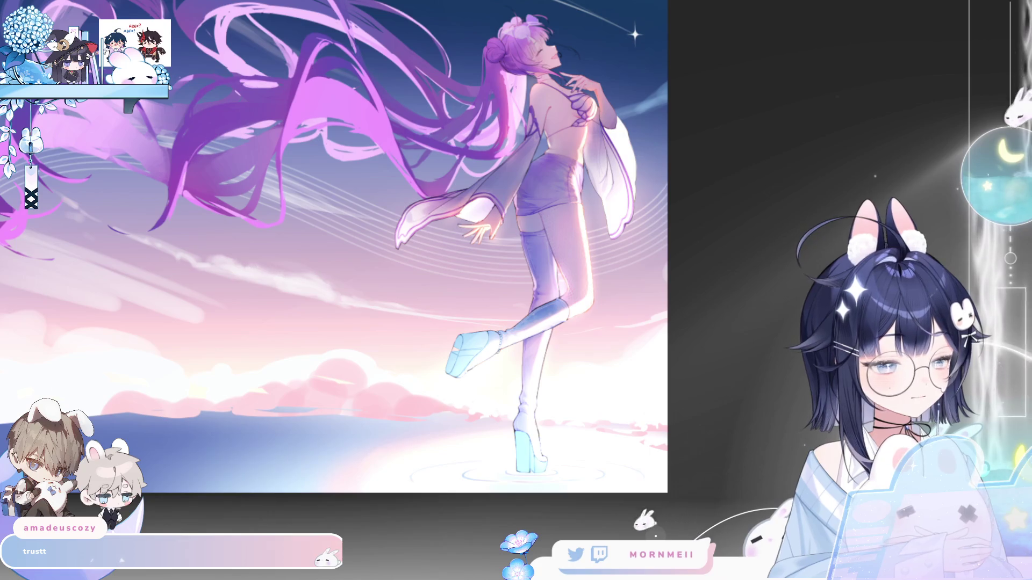
key(h)
key(h)
scroll(608, 521, up, 3)
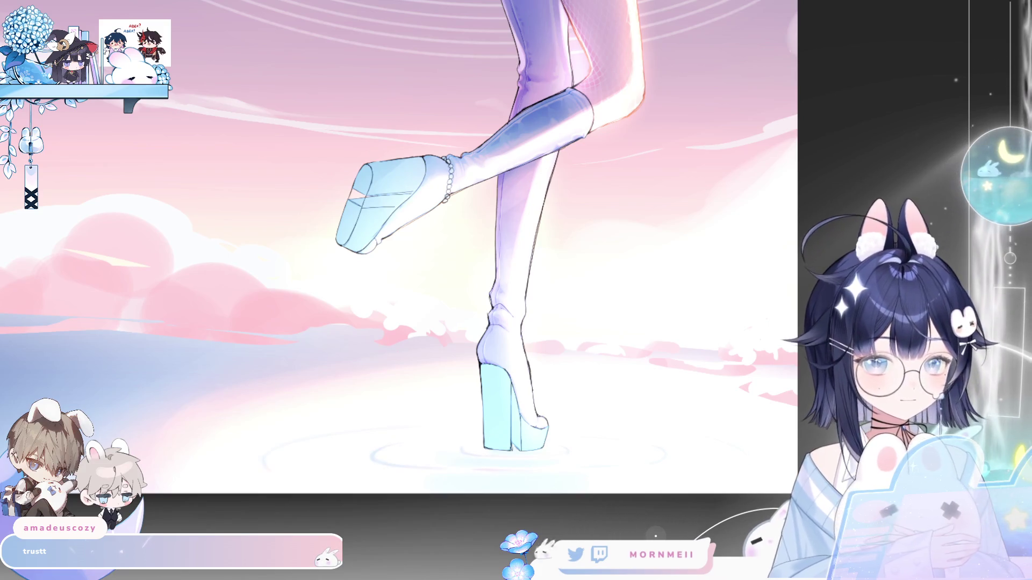
drag(565, 506, 489, 534)
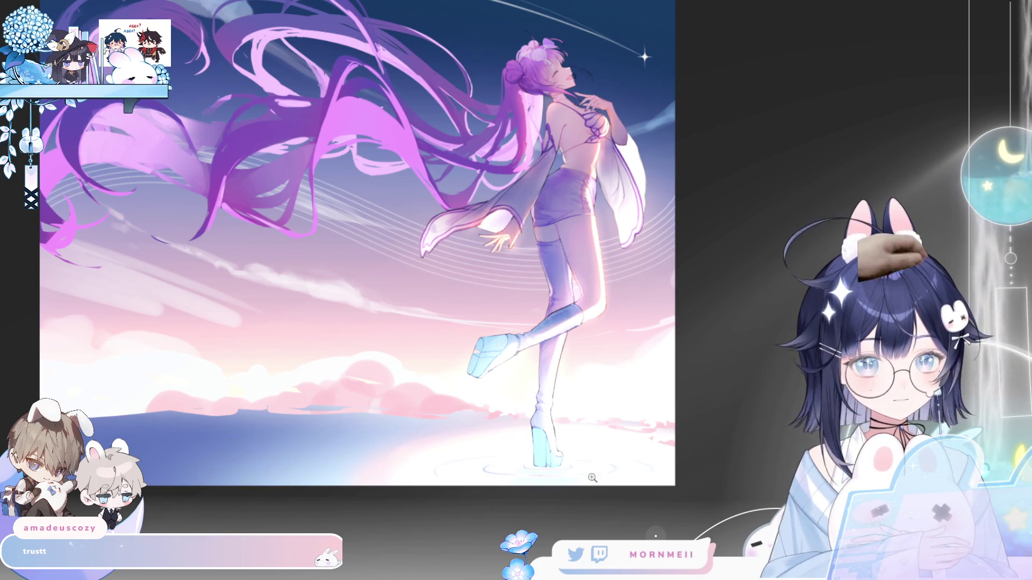
click(593, 478)
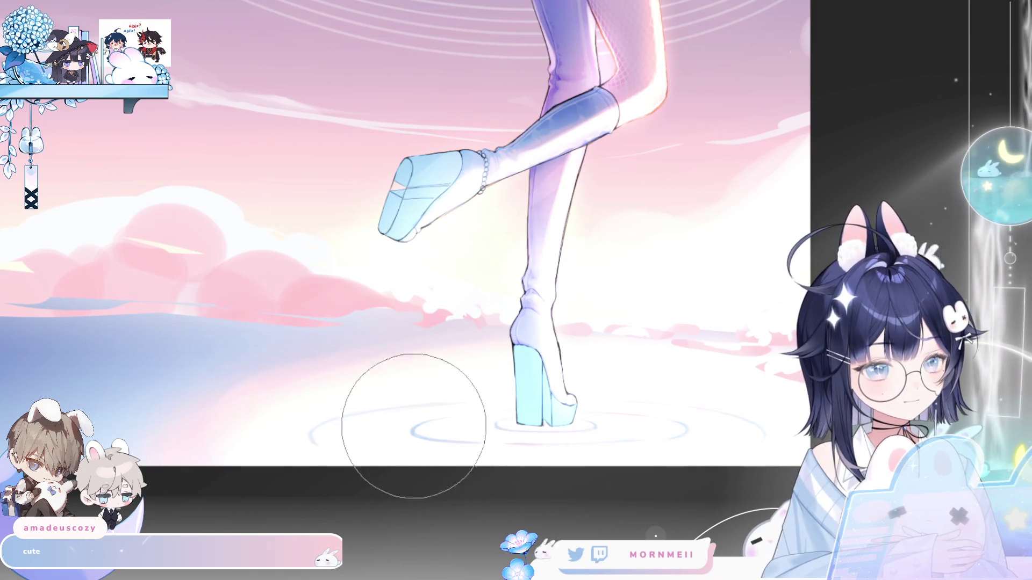
key(bracketright)
key(bracketright)
key(bracketright)
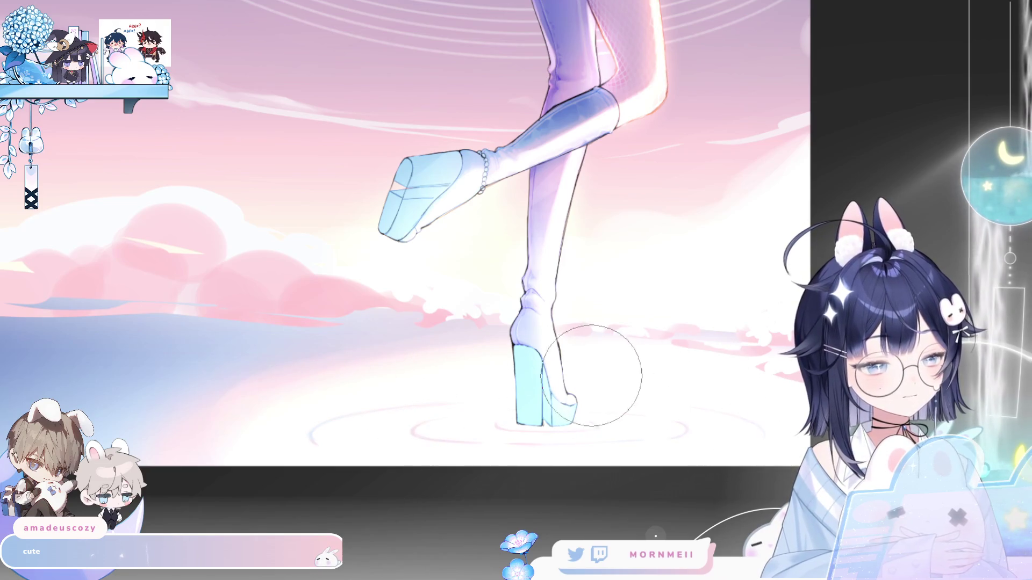
key(h)
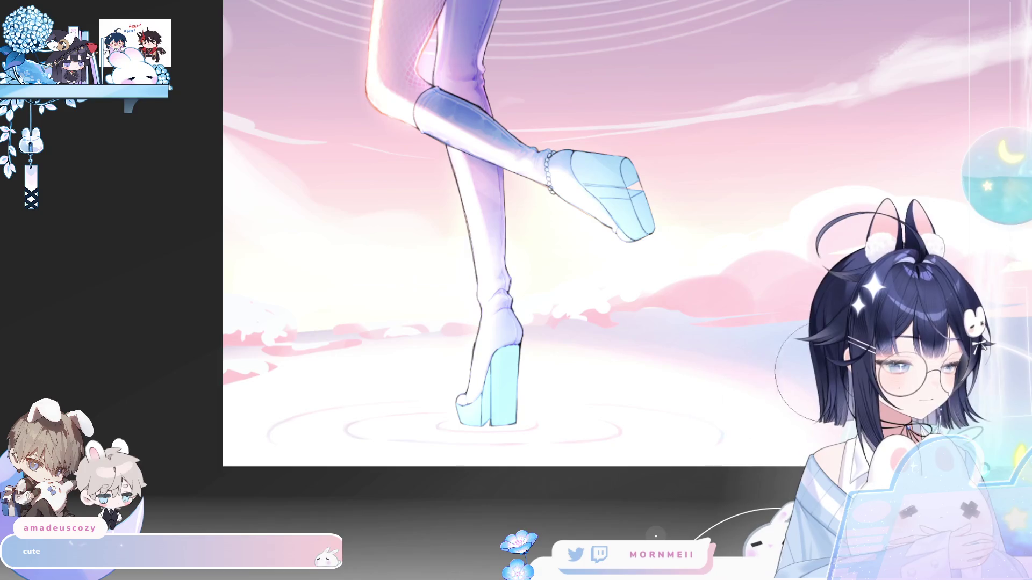
key(h)
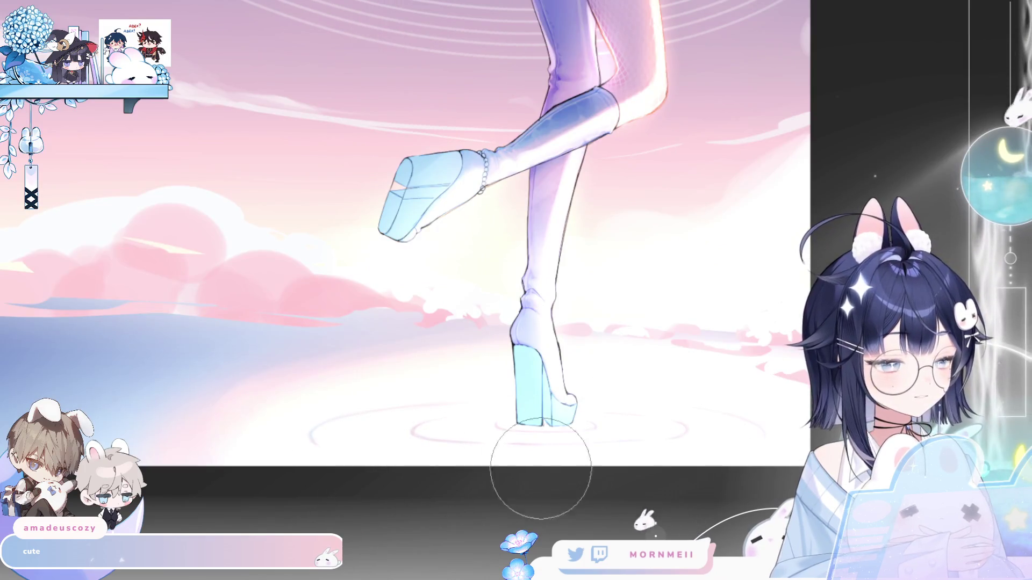
key(ctrl+0)
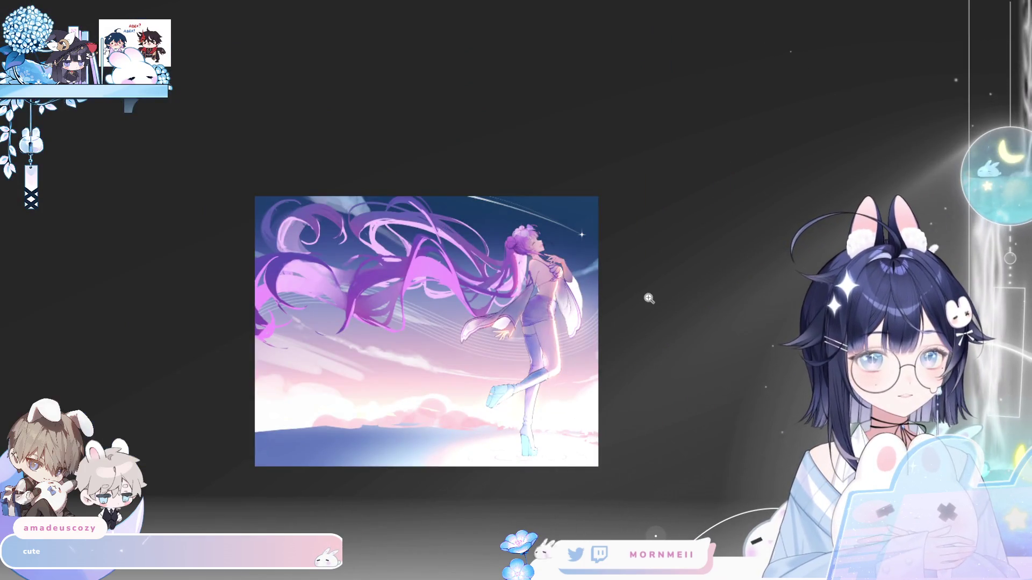
key(h)
key(h)
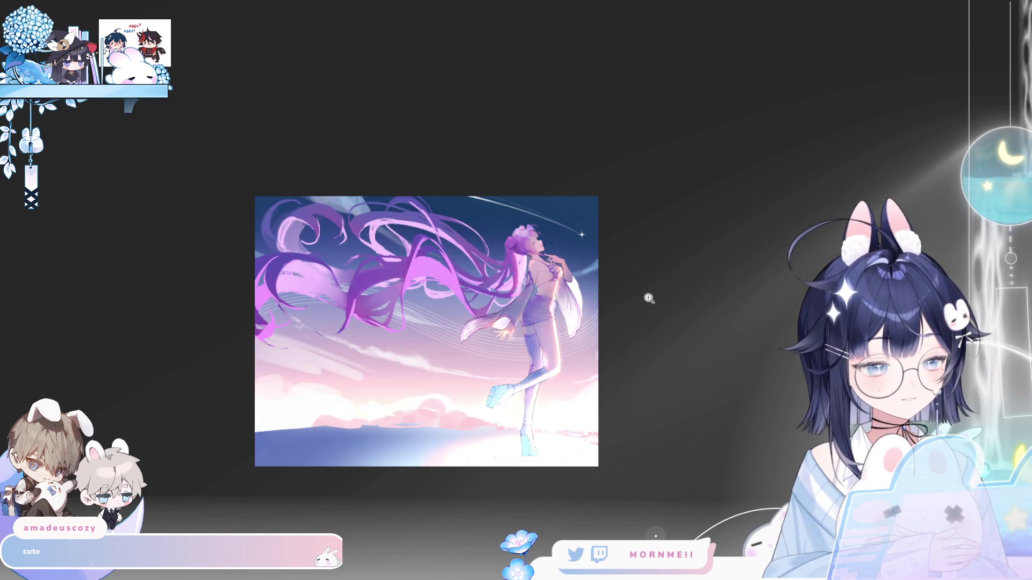
scroll(548, 432, down, 2)
scroll(548, 433, up, 4)
key(h)
key(h)
scroll(601, 416, up, 2)
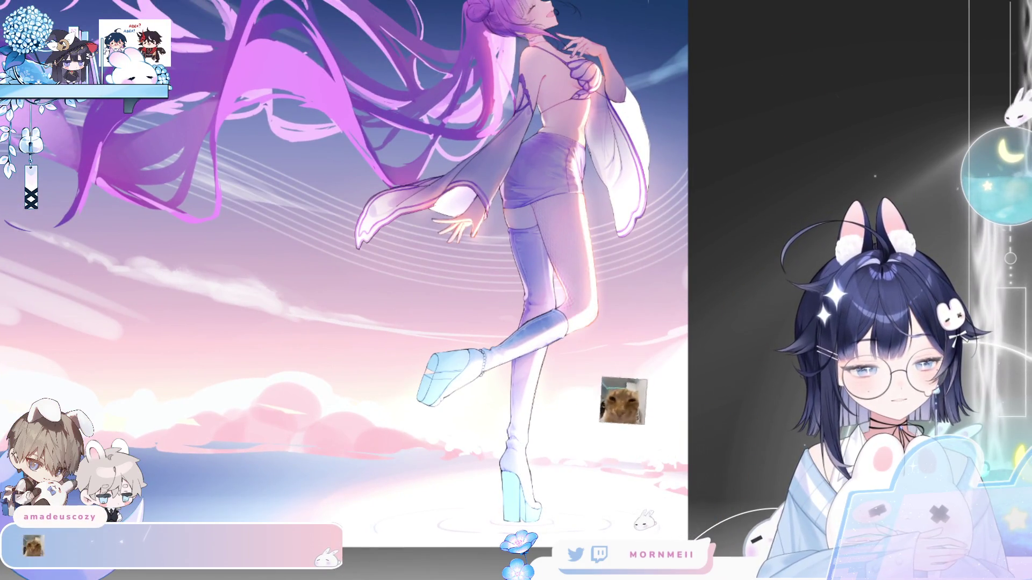
scroll(546, 517, up, 2)
scroll(546, 517, up, 1)
key(h)
key(h)
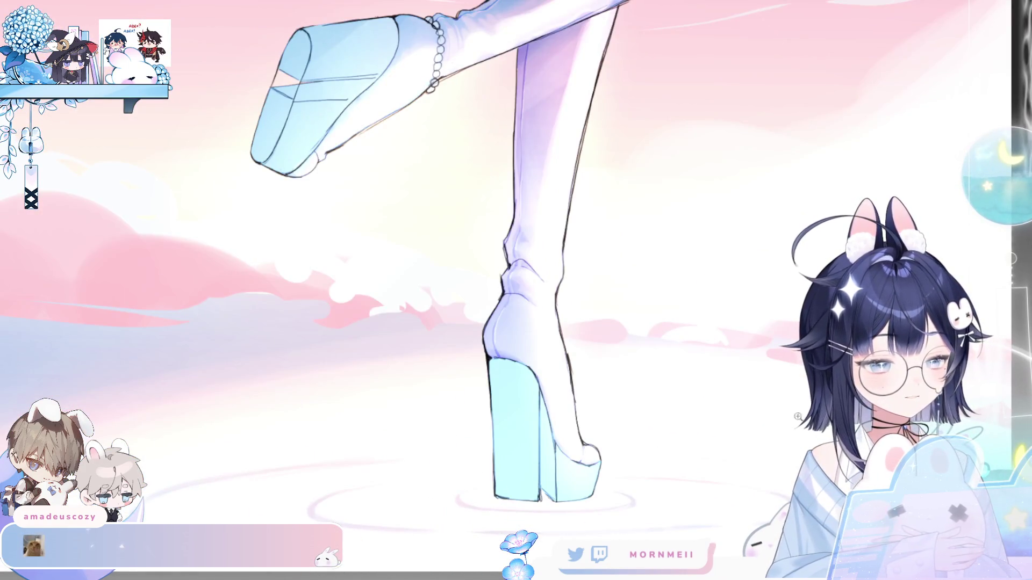
mouse_move(556, 486)
mouse_down()
mouse_move(475, 421)
mouse_move(561, 198)
mouse_up()
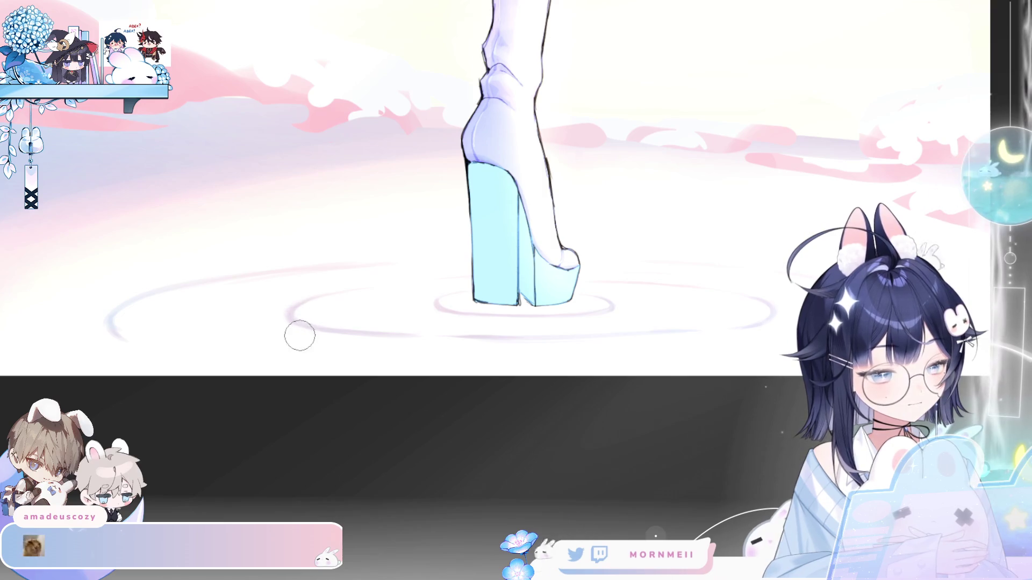
key(ctrl+minus)
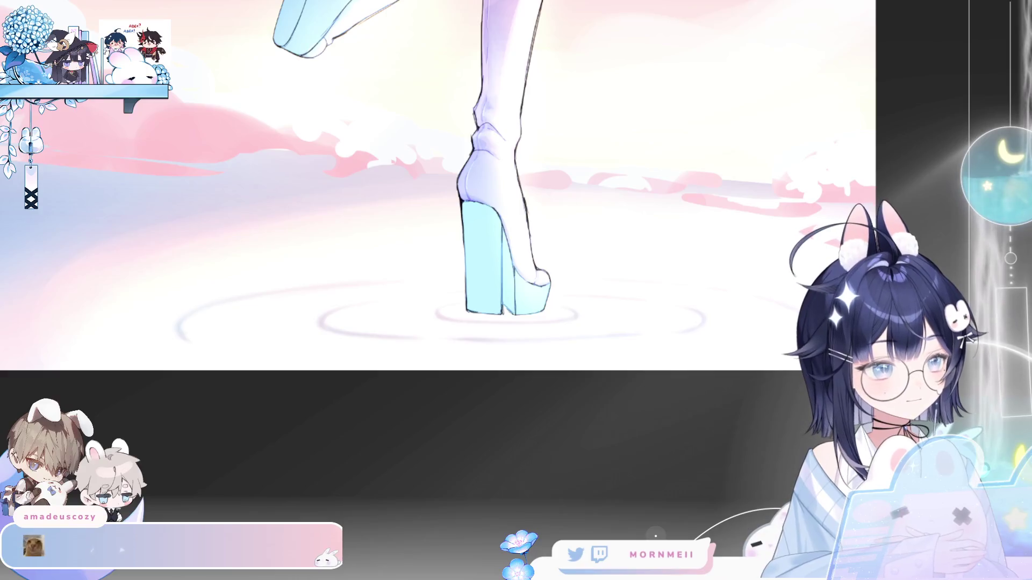
key(h)
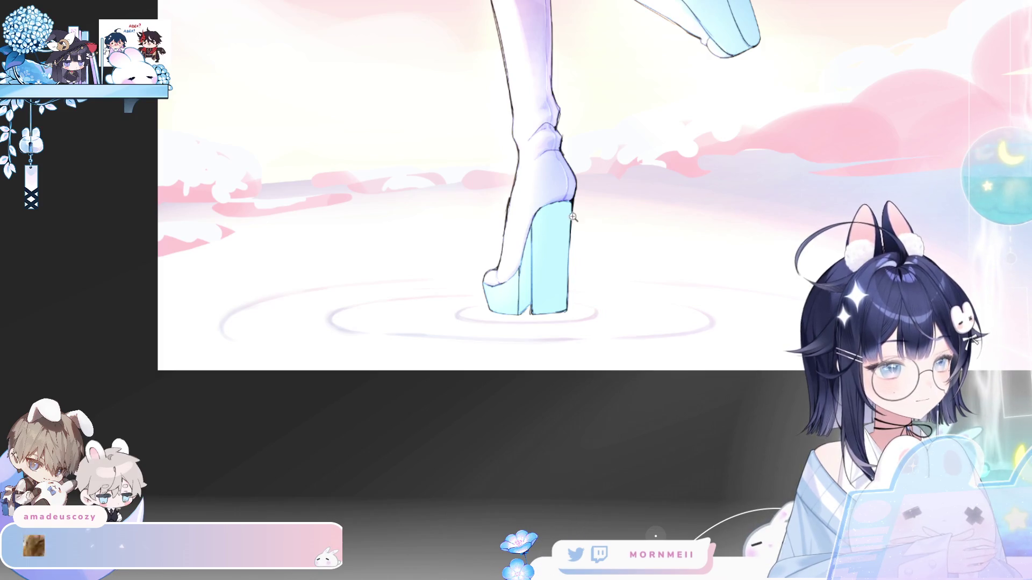
scroll(573, 216, down, 5)
key(ctrl+0)
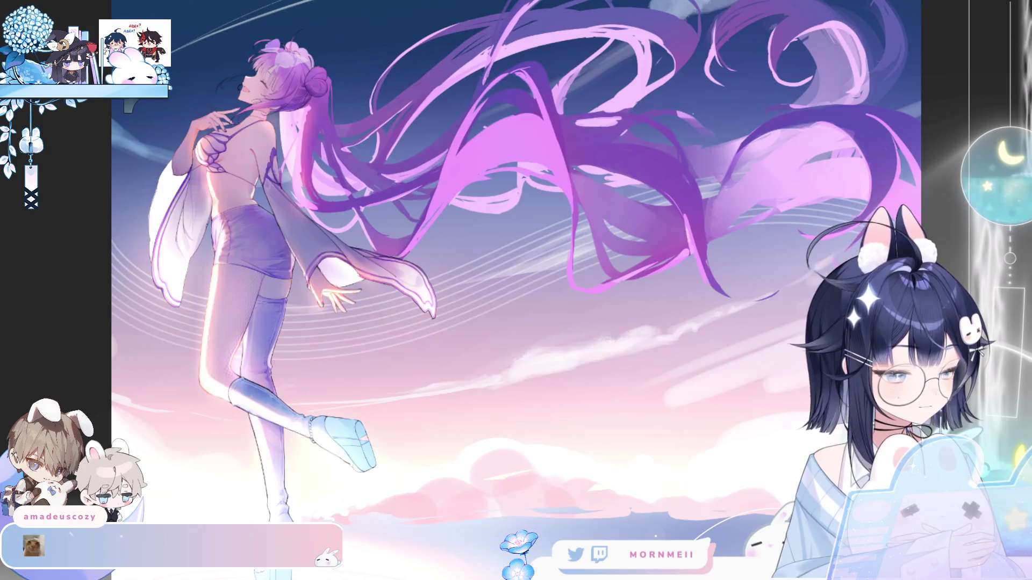
key(m)
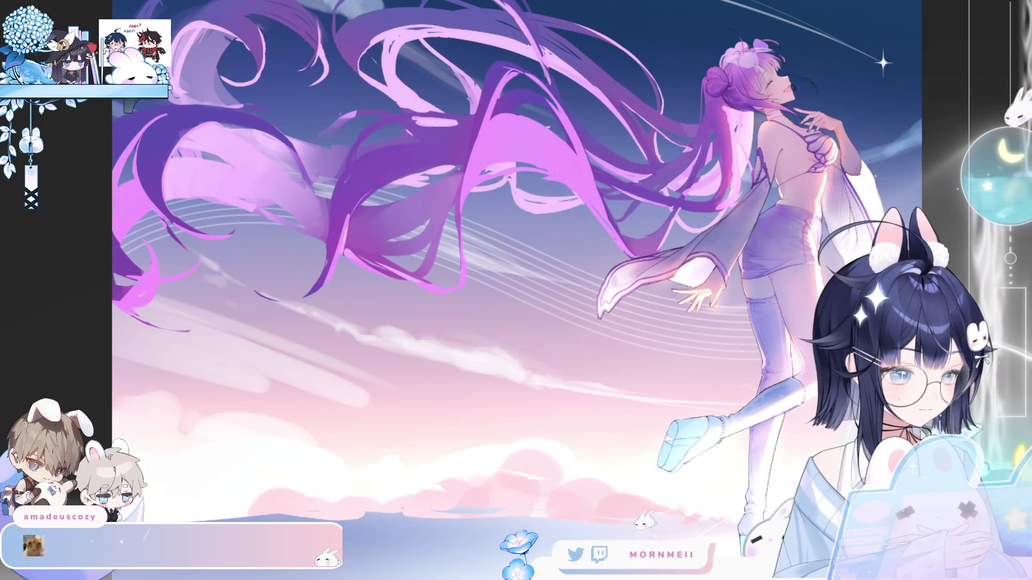
key(ctrl+plus)
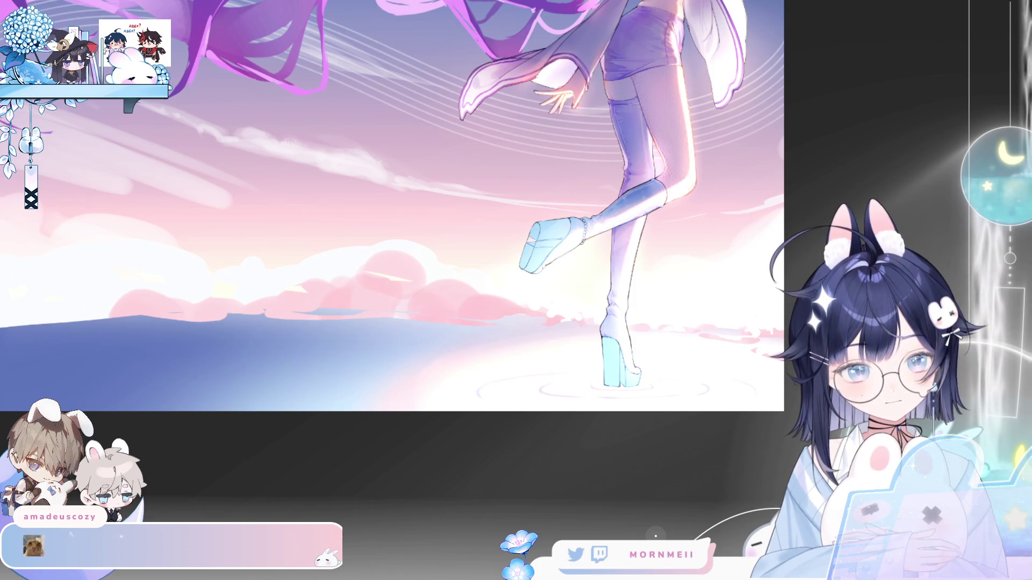
Mirror and refit the view to check the figure, then zoom in on the feet.
key(h)
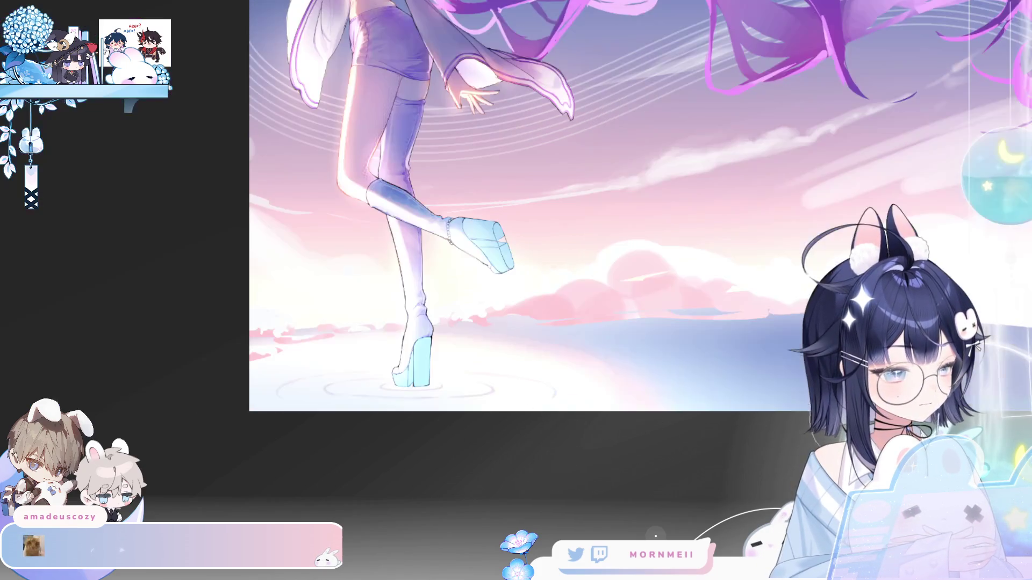
key(h)
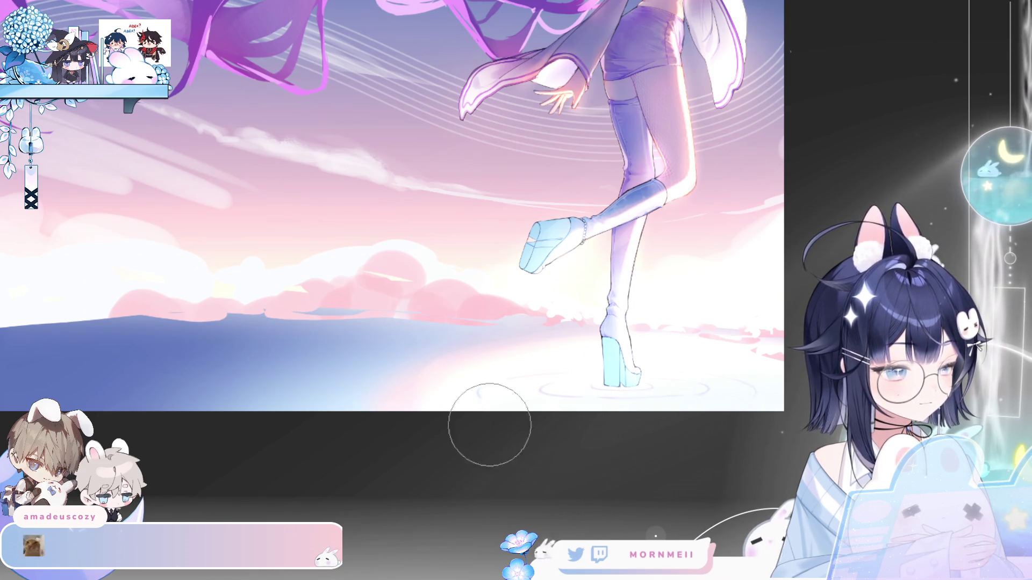
key(h)
key(h)
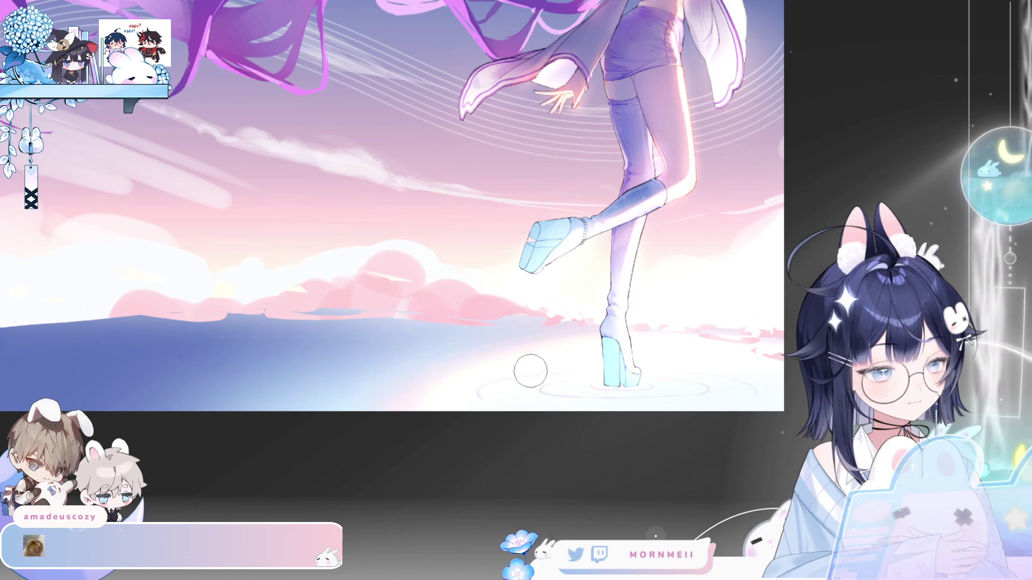
key(m)
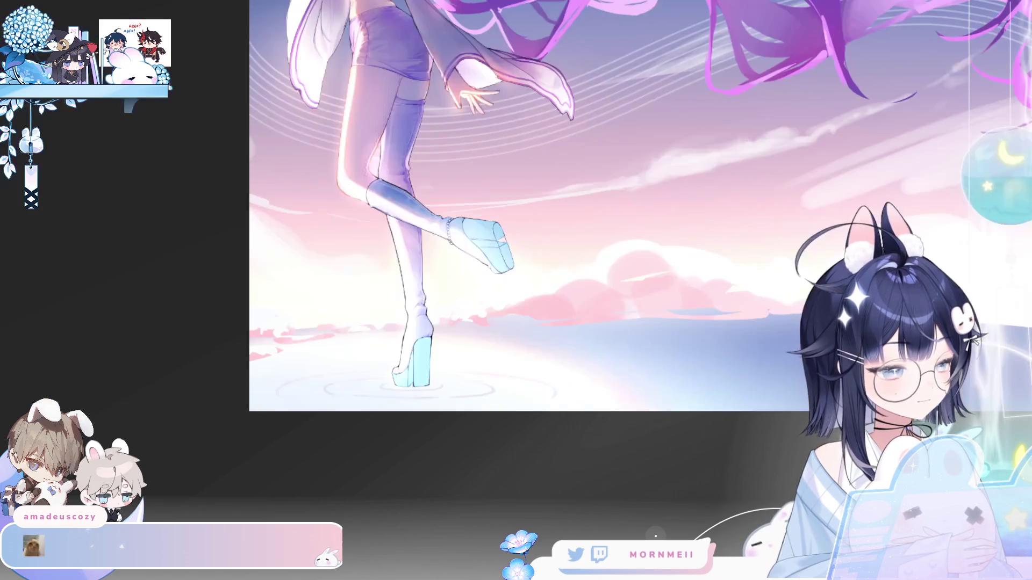
key(m)
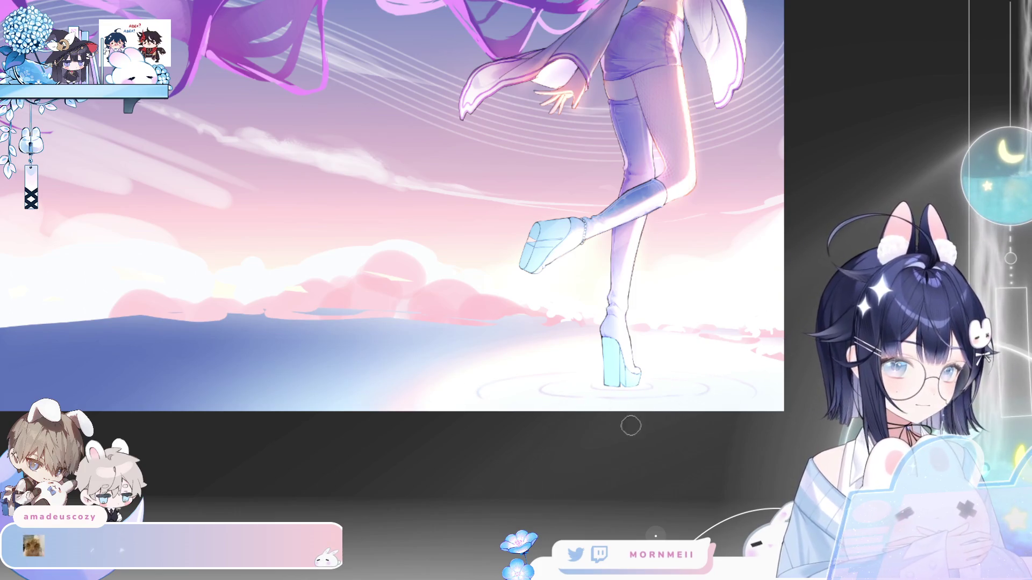
key(ctrl+0)
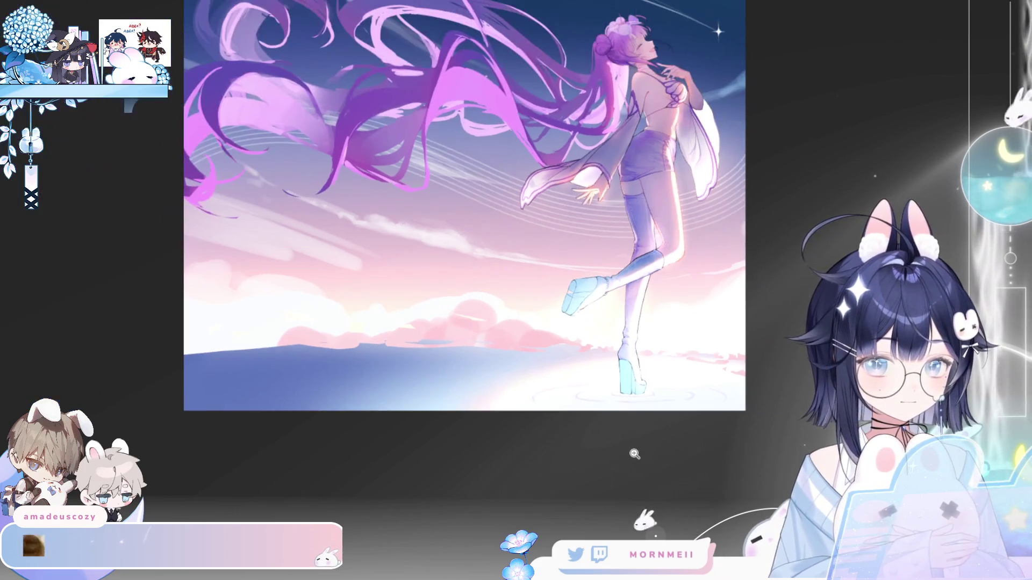
key(m)
key(m)
click(606, 389)
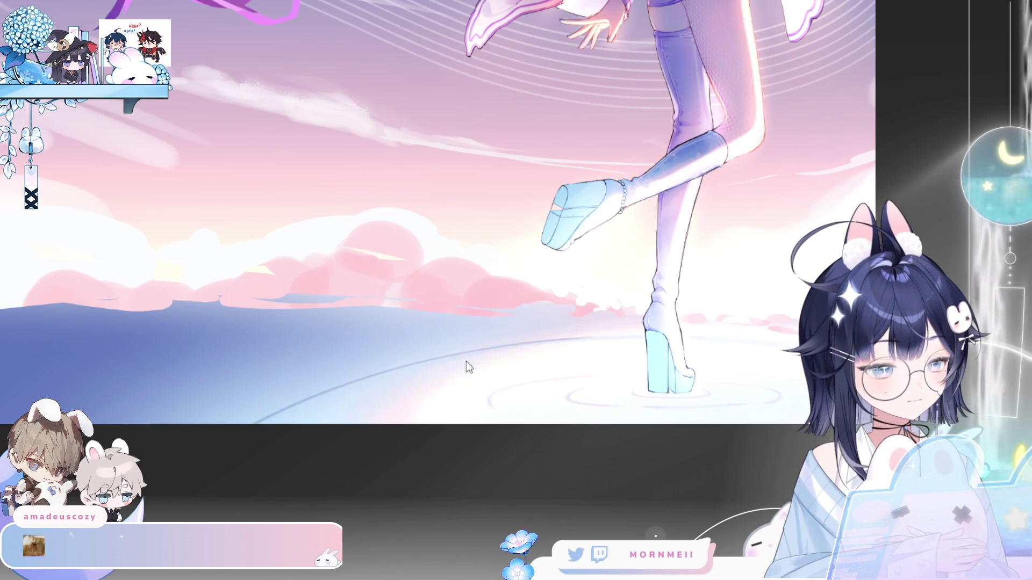
Try several long curved ripple strokes across the water, undoing each attempt.
drag(504, 351, 453, 370)
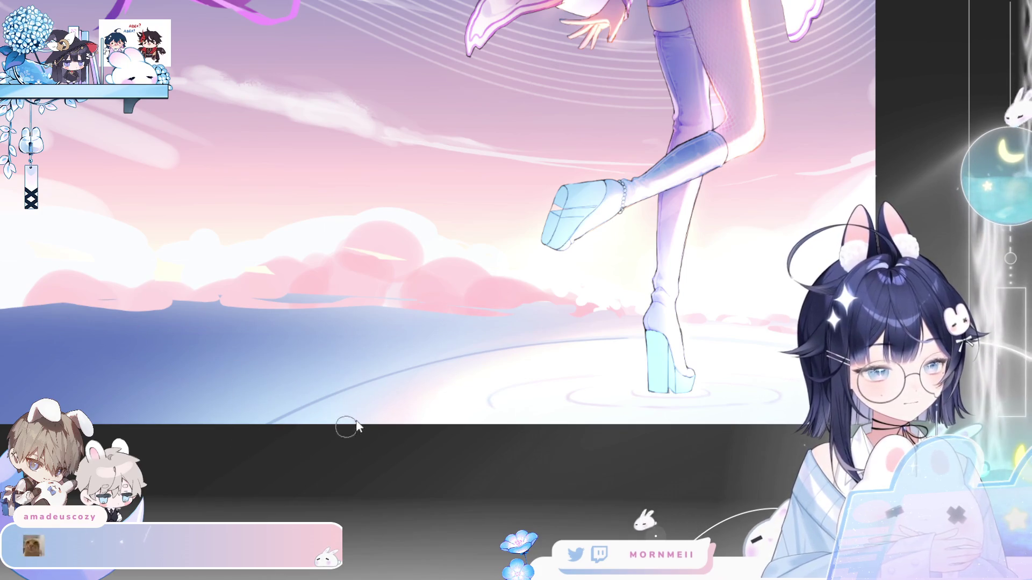
key(ctrl+z)
mouse_move(281, 425)
mouse_down()
mouse_move(543, 351)
mouse_move(325, 436)
mouse_up()
key(ctrl+z)
mouse_move(350, 391)
mouse_down()
mouse_move(567, 343)
mouse_move(675, 343)
mouse_up()
key(ctrl+z)
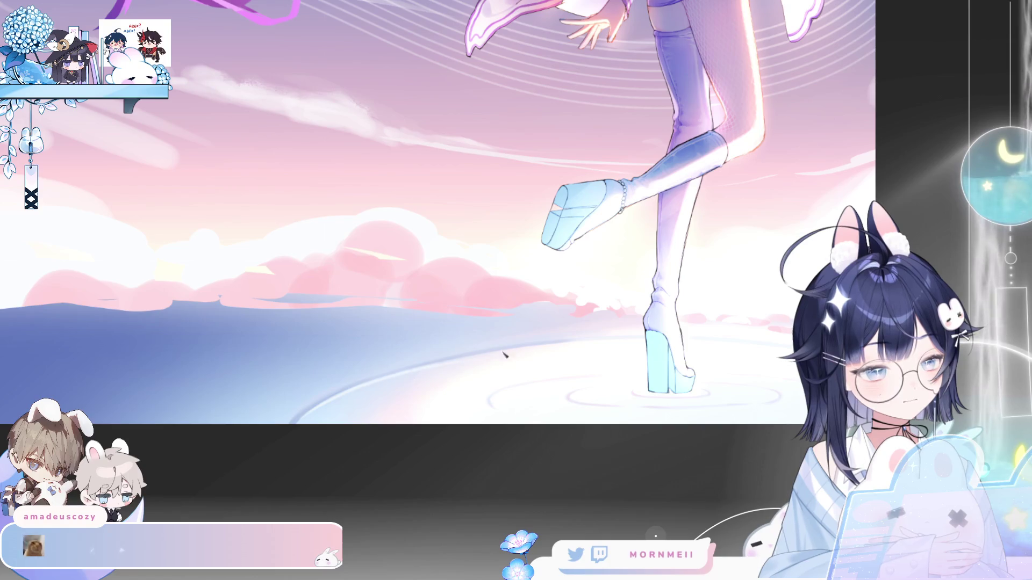
key(ctrl+minus)
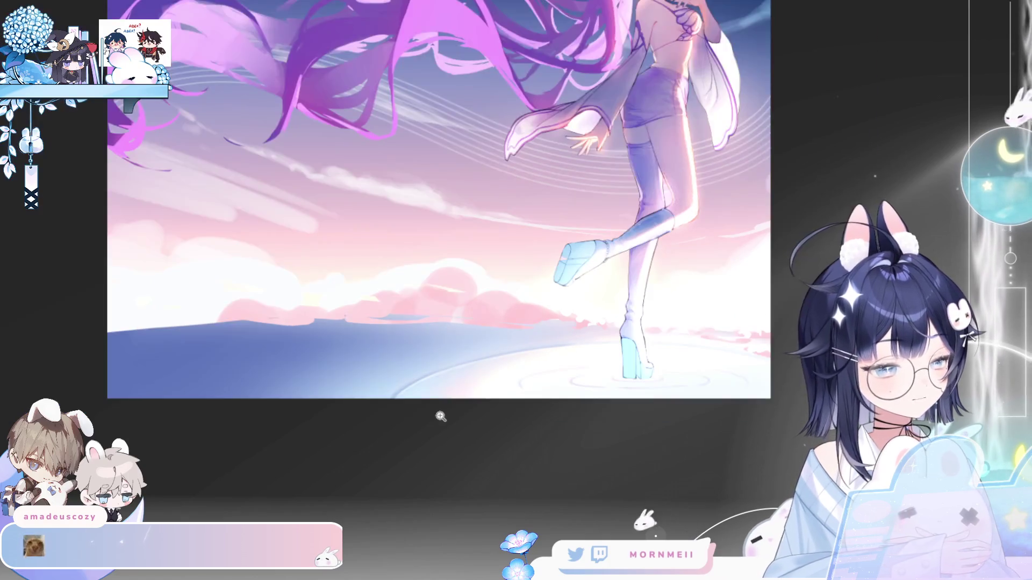
key(h)
key(h)
click(494, 371)
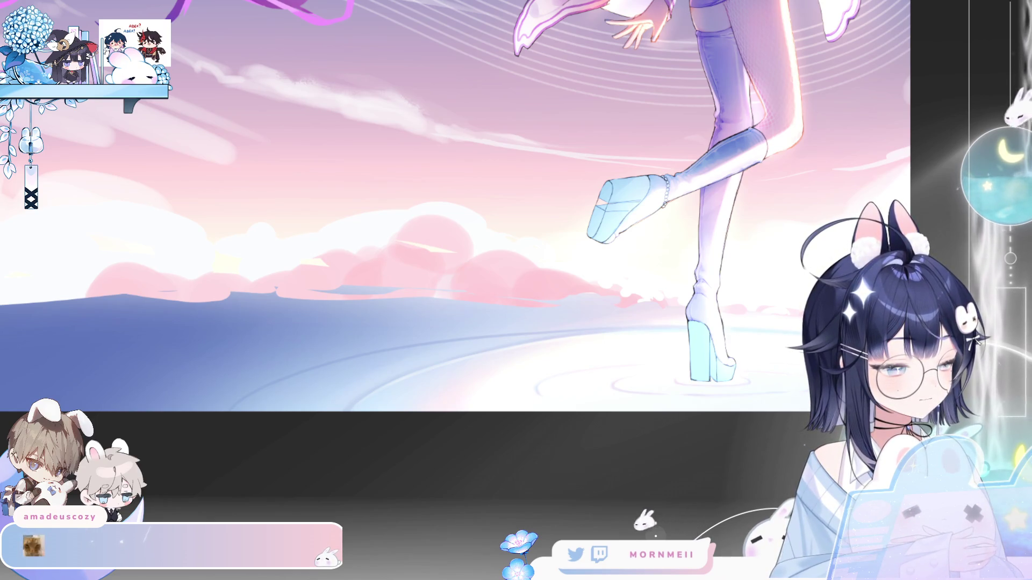
key(ctrl+0)
scroll(615, 414, up, 2)
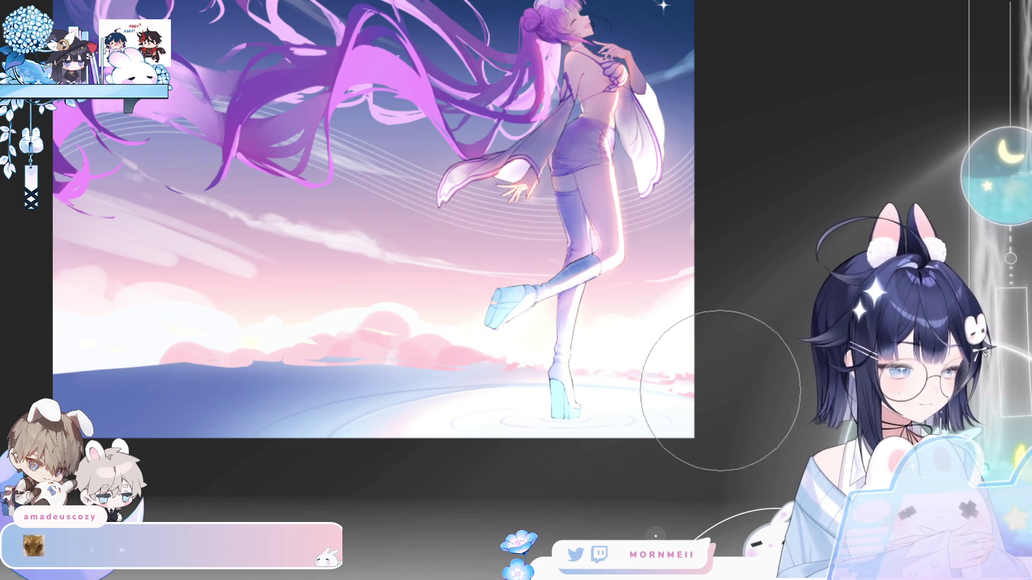
key(m)
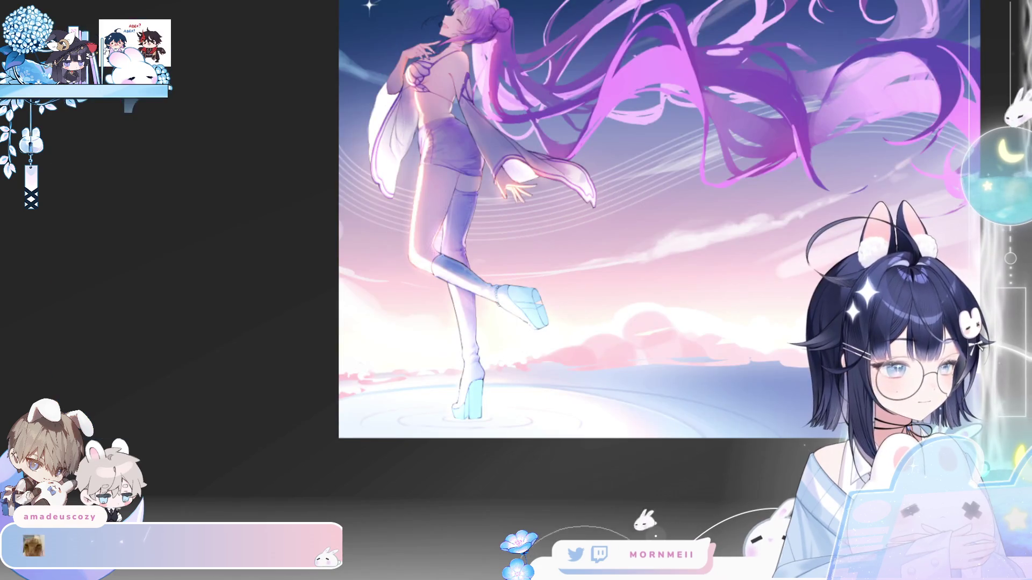
key(m)
click(506, 309)
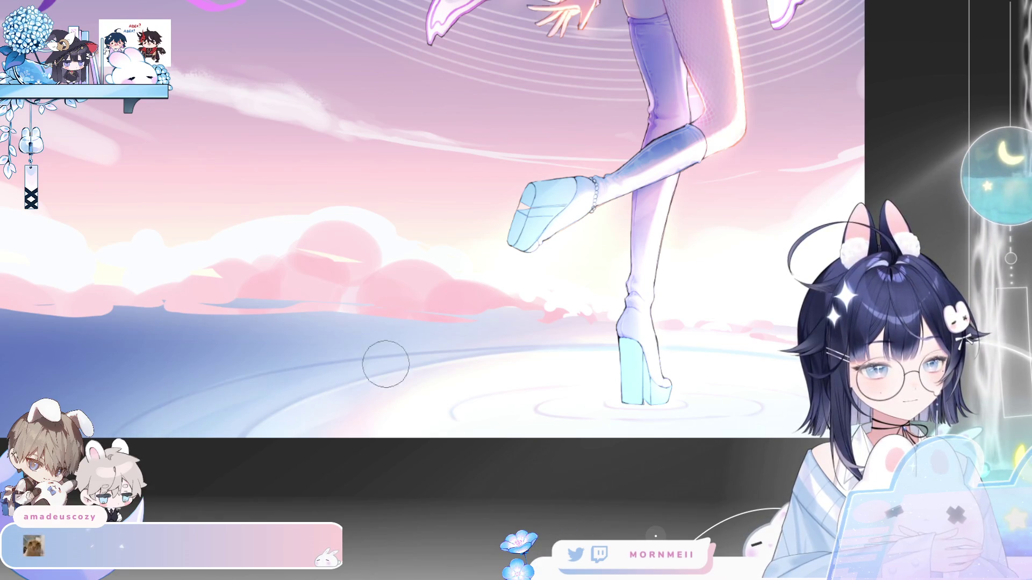
drag(284, 401, 213, 432)
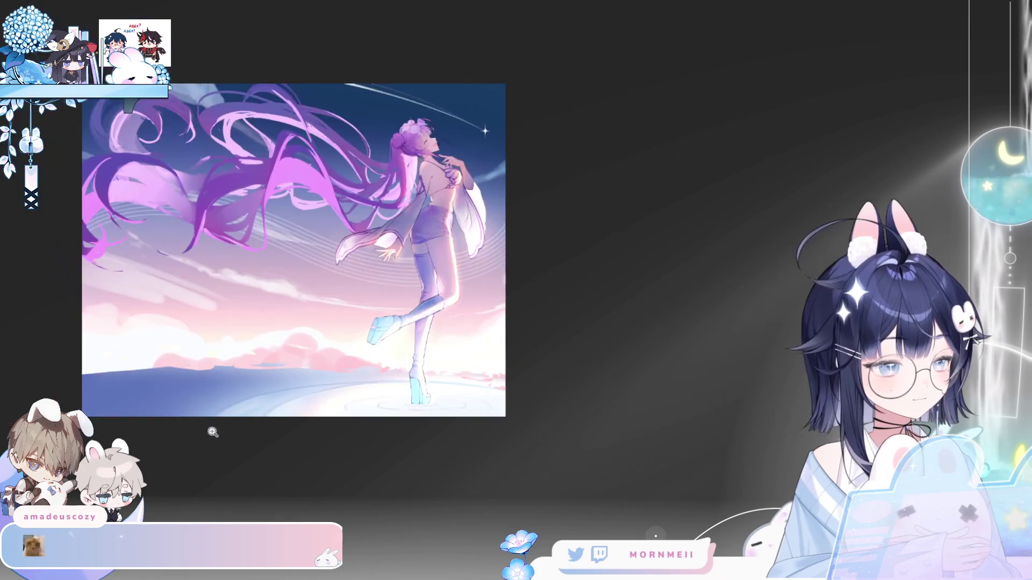
click(321, 418)
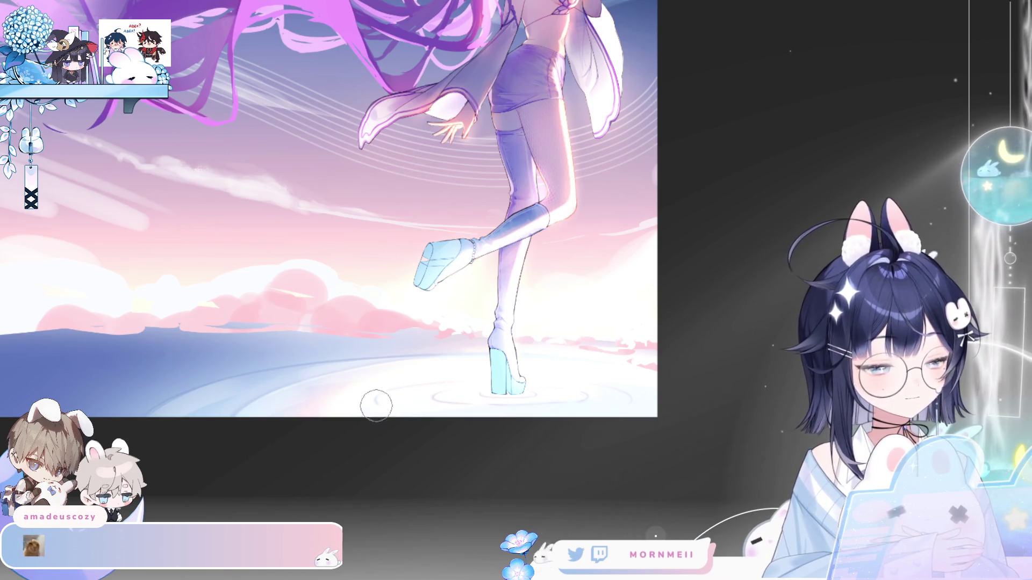
drag(527, 414, 371, 470)
key(h)
key(h)
click(415, 420)
drag(695, 423, 756, 422)
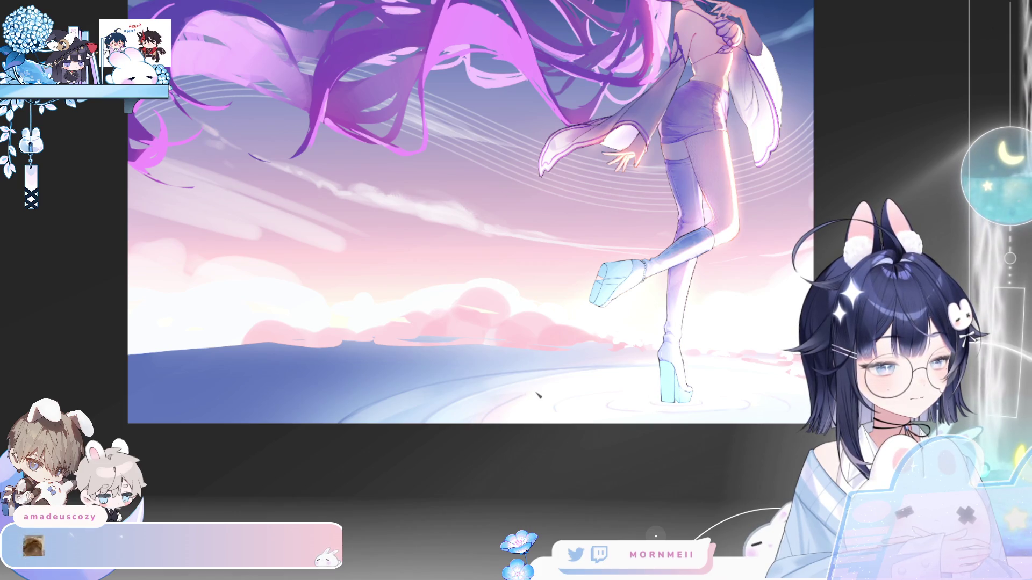
key(h)
key(h)
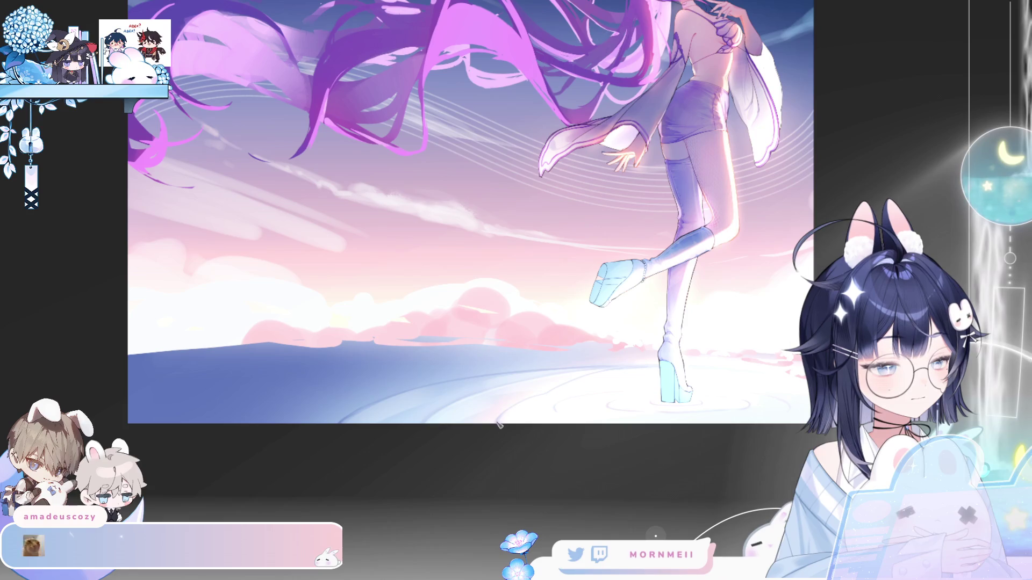
key(h)
key(h)
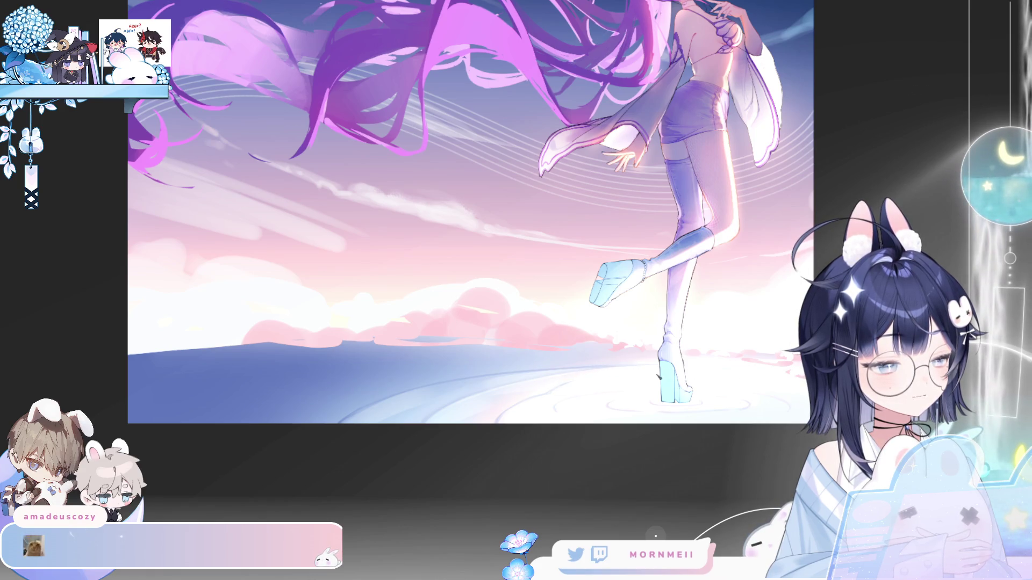
key(h)
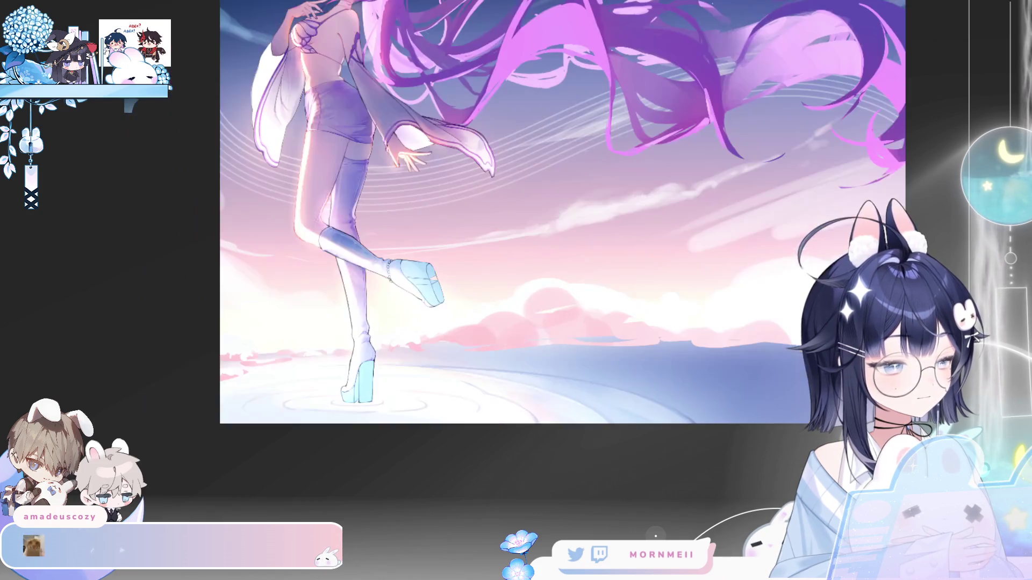
key(h)
scroll(587, 428, down, 5)
key(h)
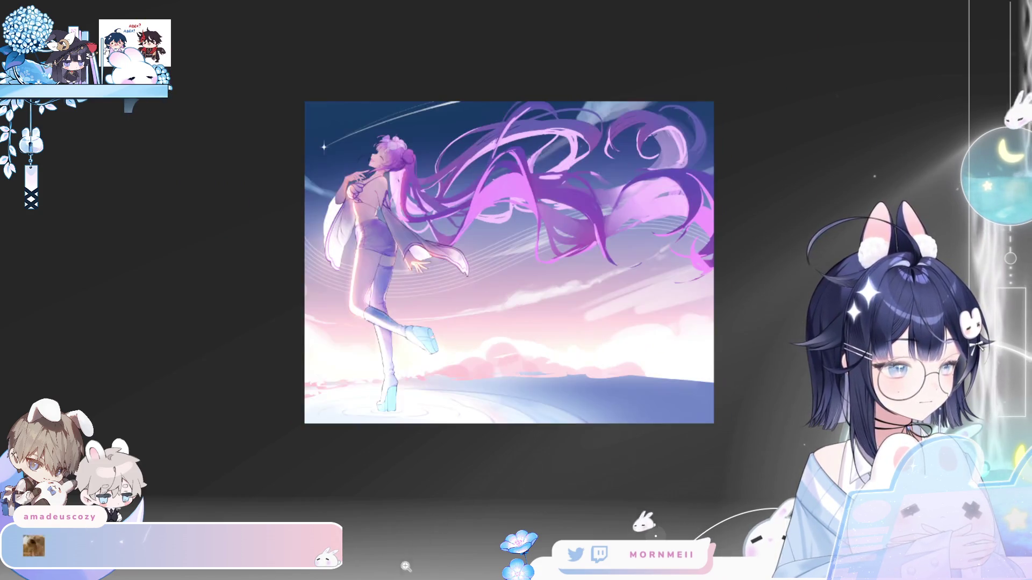
key(h)
key(ctrl+plus)
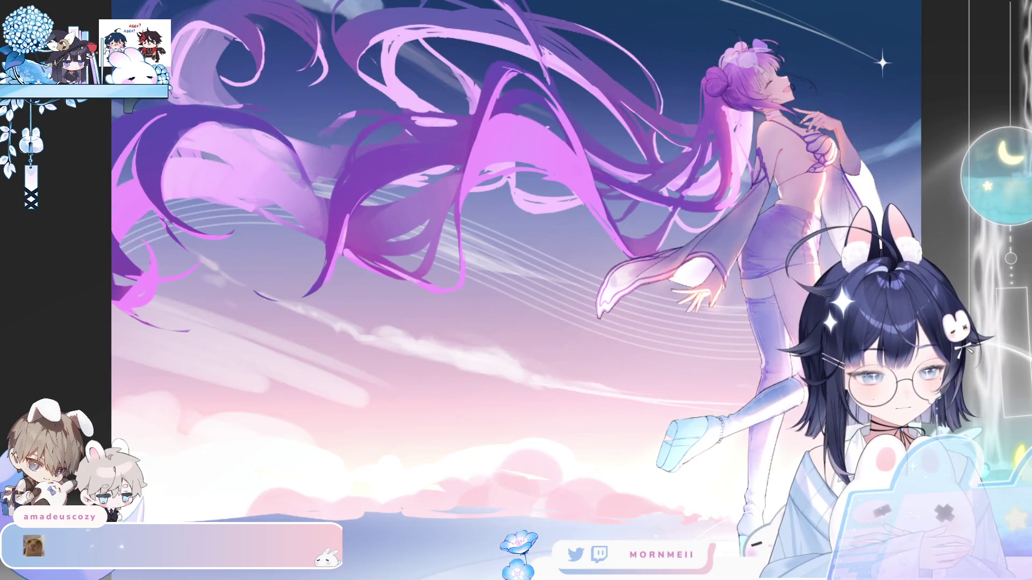
drag(684, 441, 691, 247)
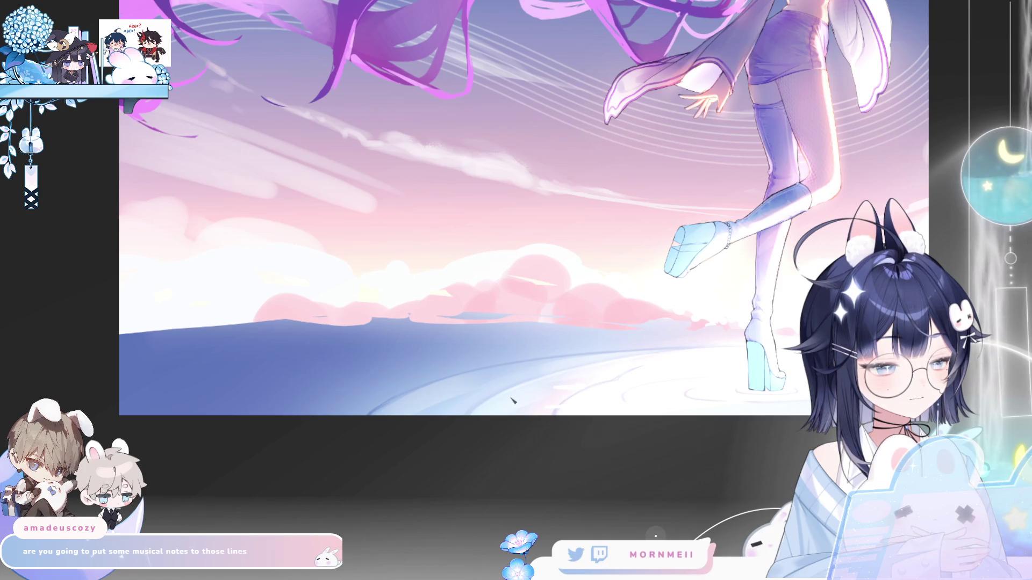
key(h)
key(h)
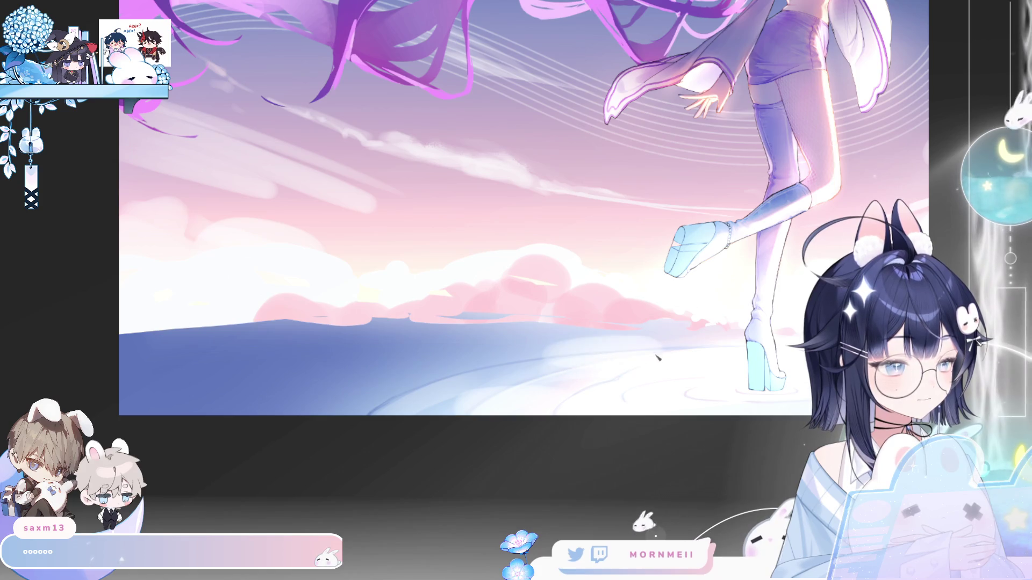
key(ctrl+0)
key(m)
key(m)
key(m)
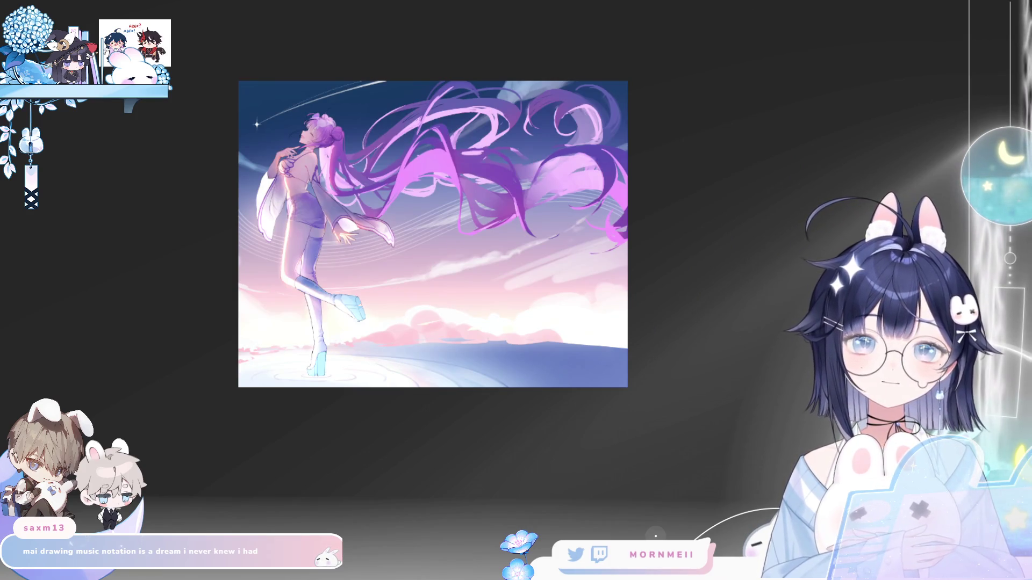
click(565, 360)
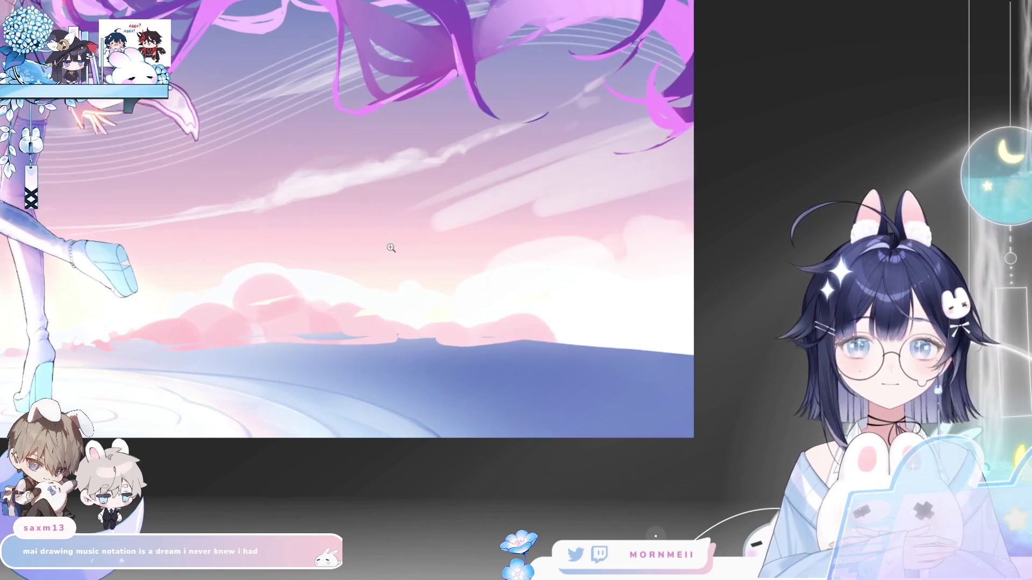
alt+click(571, 331)
key(ctrl+0)
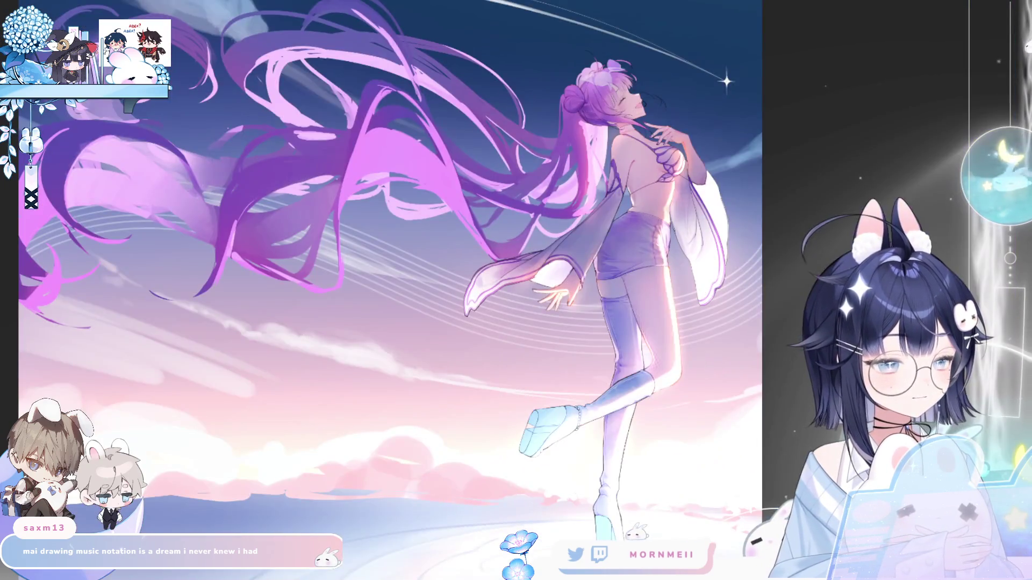
alt+click(687, 324)
key(m)
key(m)
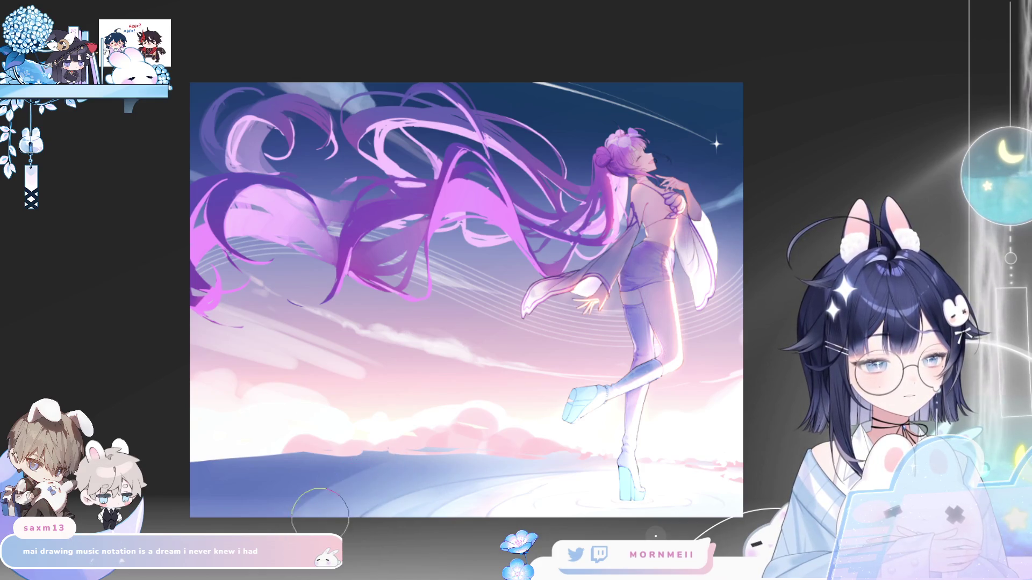
mouse_move(434, 471)
mouse_down()
mouse_move(349, 483)
mouse_move(315, 505)
mouse_up()
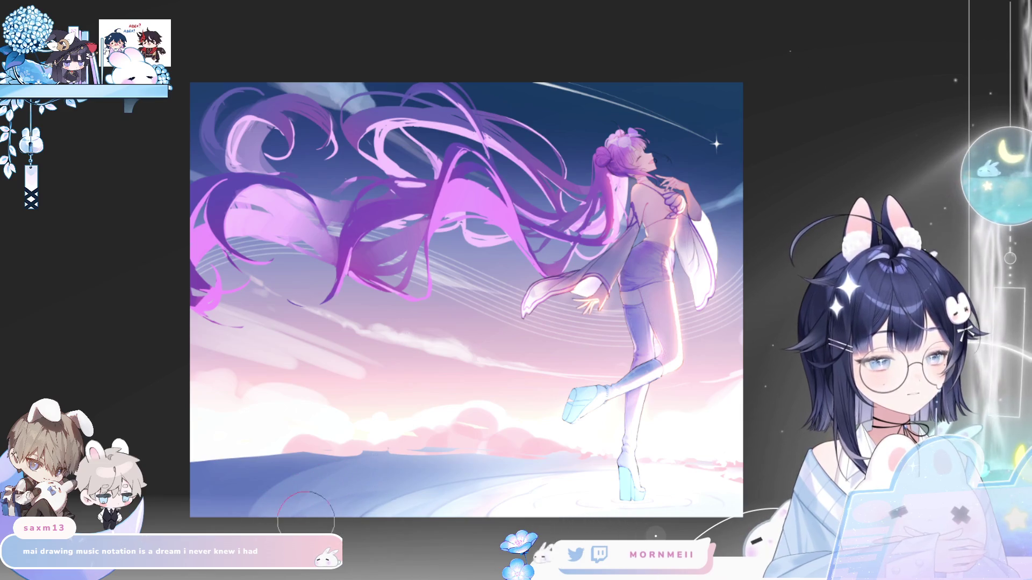
Lasso-select the lower ground area freehand, enlarge the selection, then clear it.
key(h)
key(h)
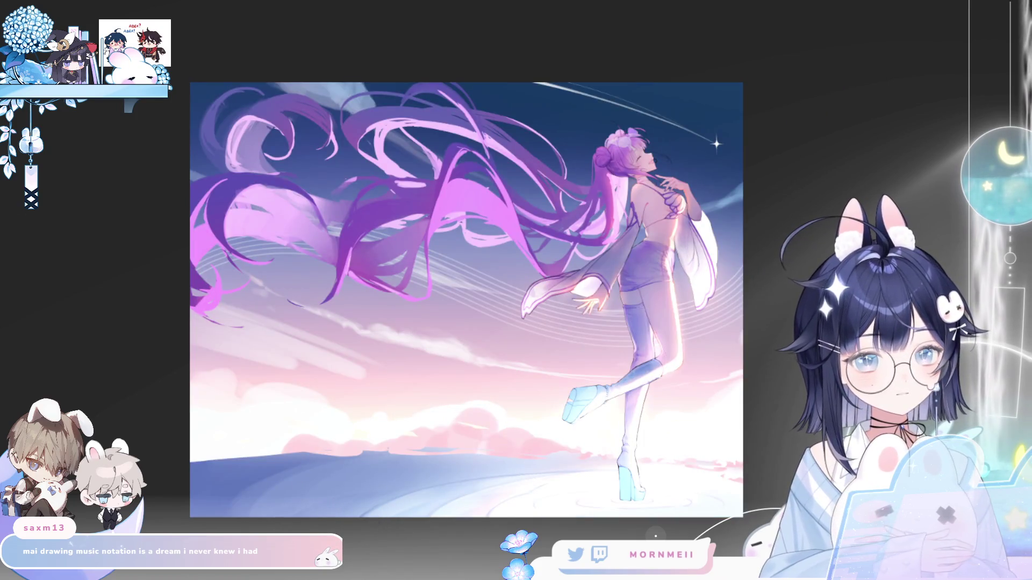
mouse_move(372, 509)
mouse_down()
mouse_move(492, 469)
mouse_move(309, 515)
mouse_up()
mouse_move(615, 462)
mouse_down()
mouse_move(236, 515)
mouse_move(618, 470)
mouse_up()
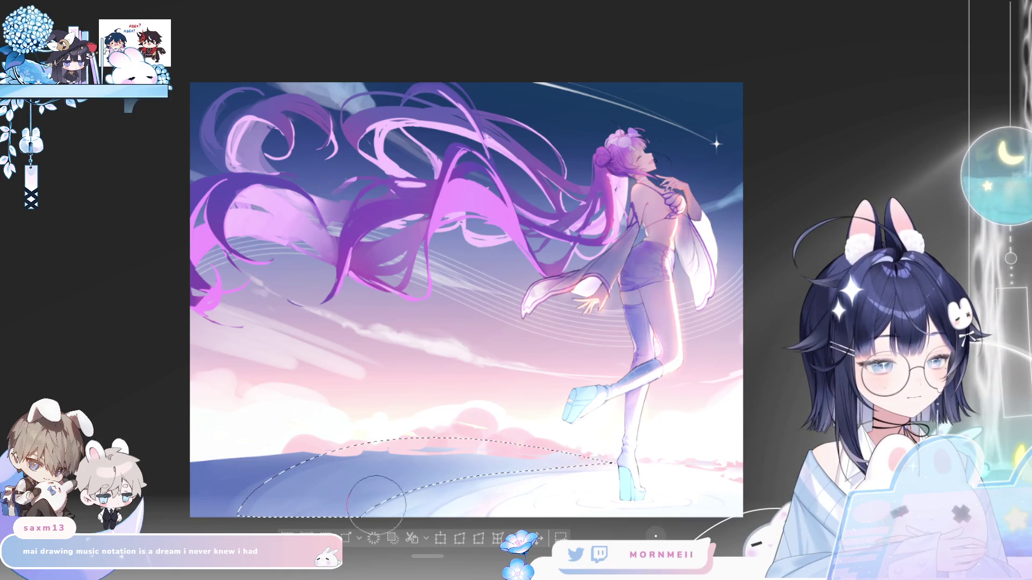
key(ctrl+d)
Select a strip along the bottom of the canvas, then deselect and mirror the view.
key(h)
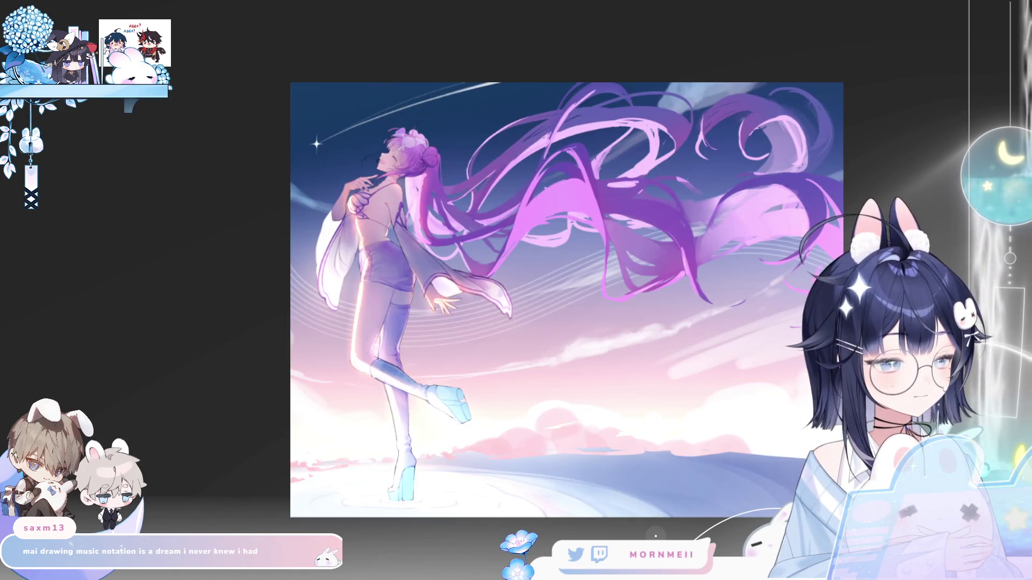
key(h)
drag(432, 508, 532, 473)
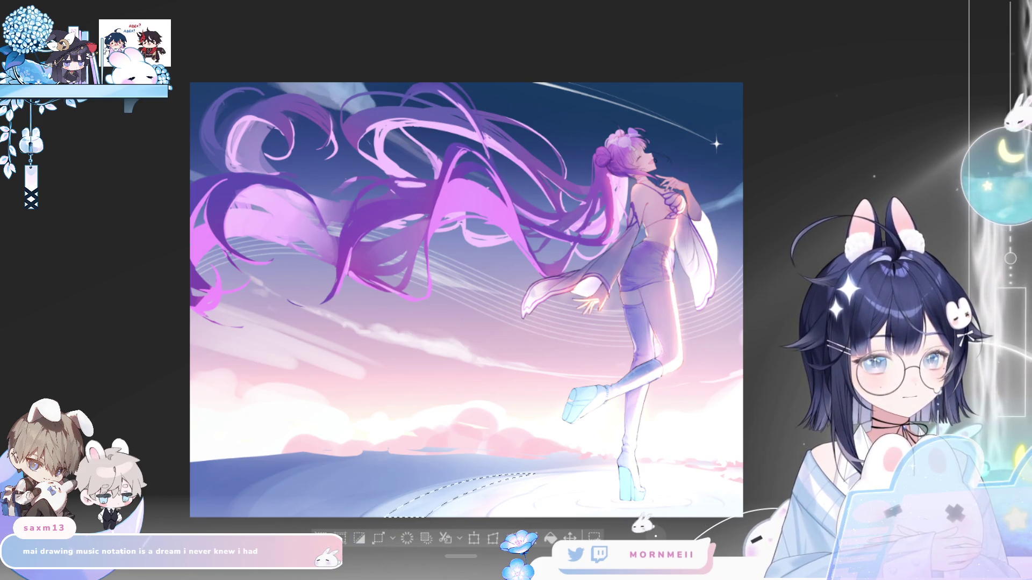
key(ctrl+d)
scroll(453, 519, down, 3)
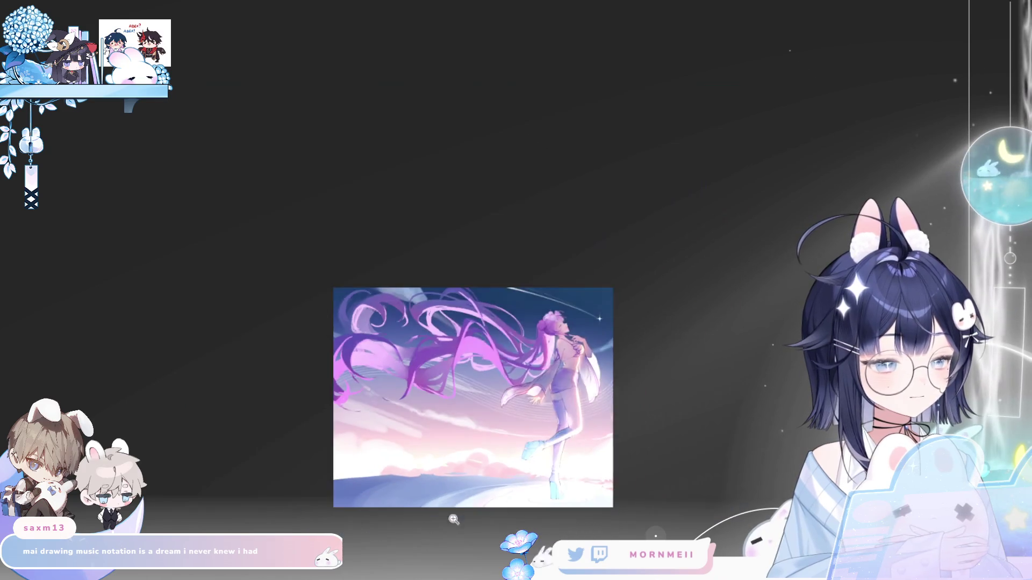
key(h)
key(h)
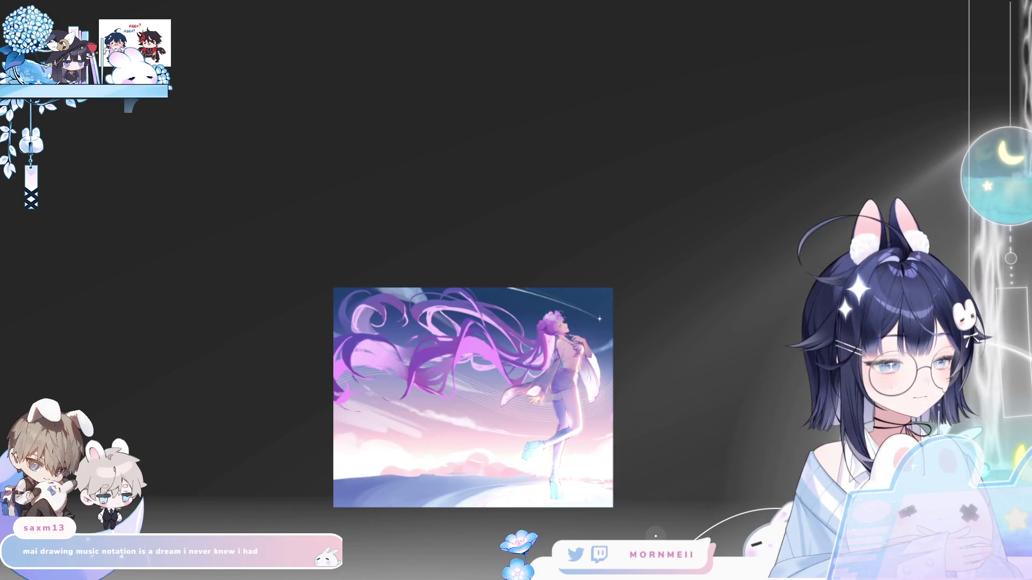
key(ctrl+a)
key(ctrl+d)
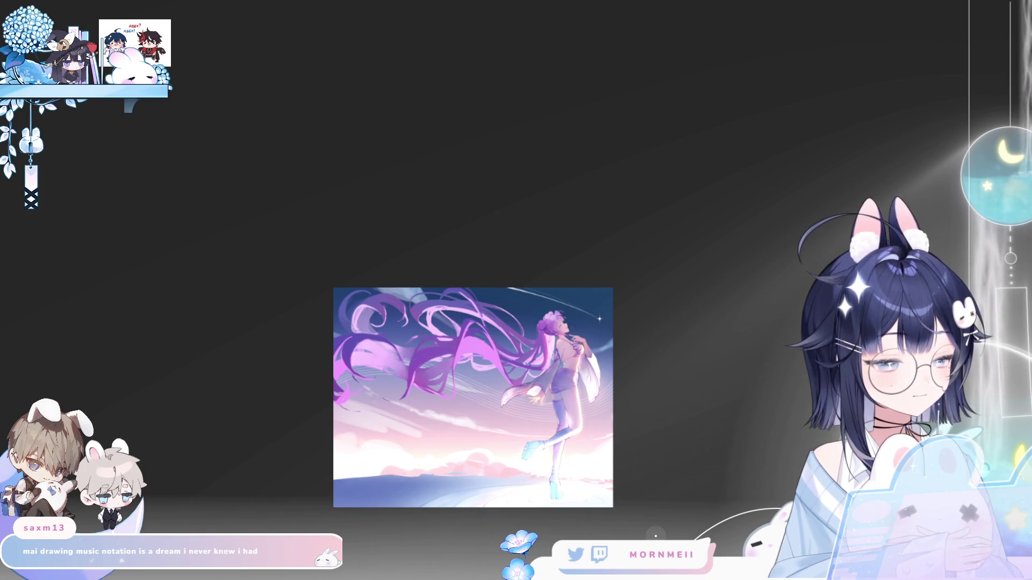
scroll(533, 454, down, 3)
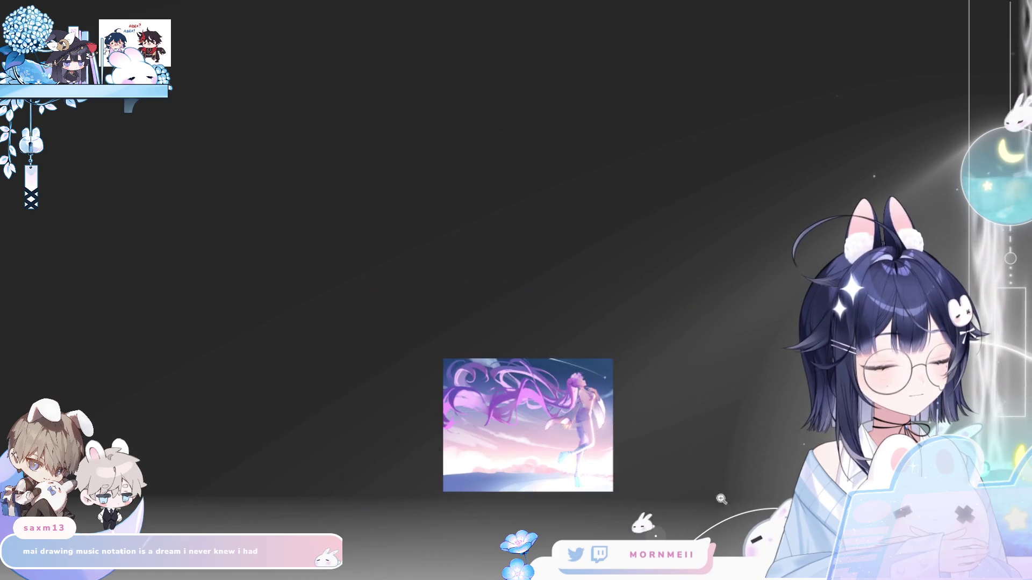
key(ctrl+0)
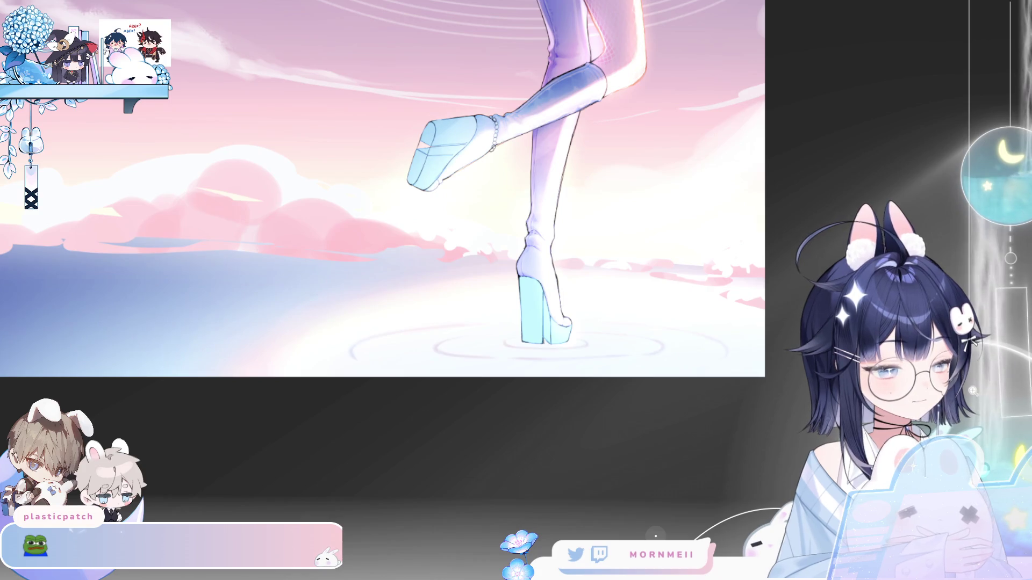
Enlarge the ripple rings around the heel proportionally with a transform and confirm it.
key(ctrl+t)
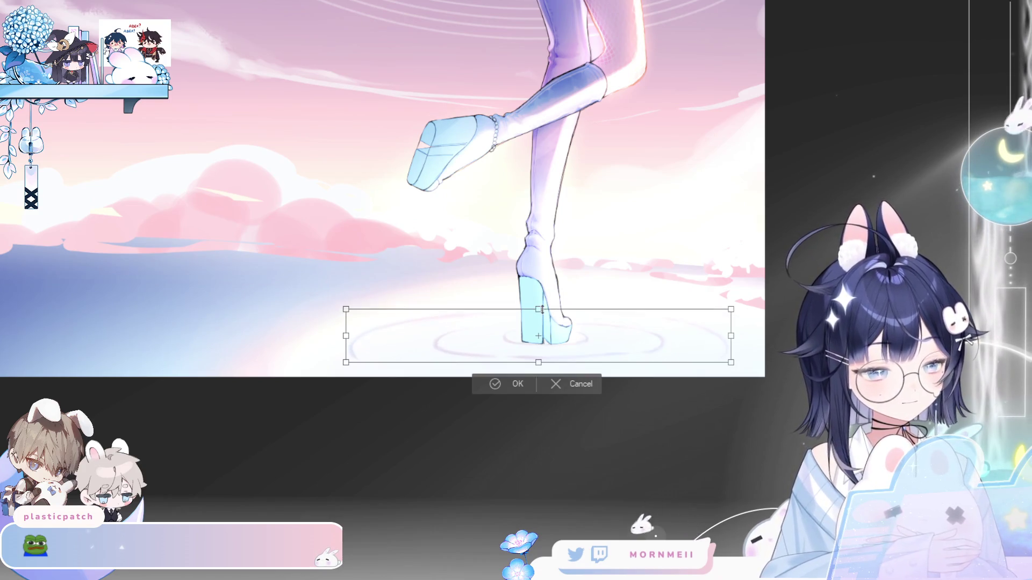
drag(538, 363, 538, 373)
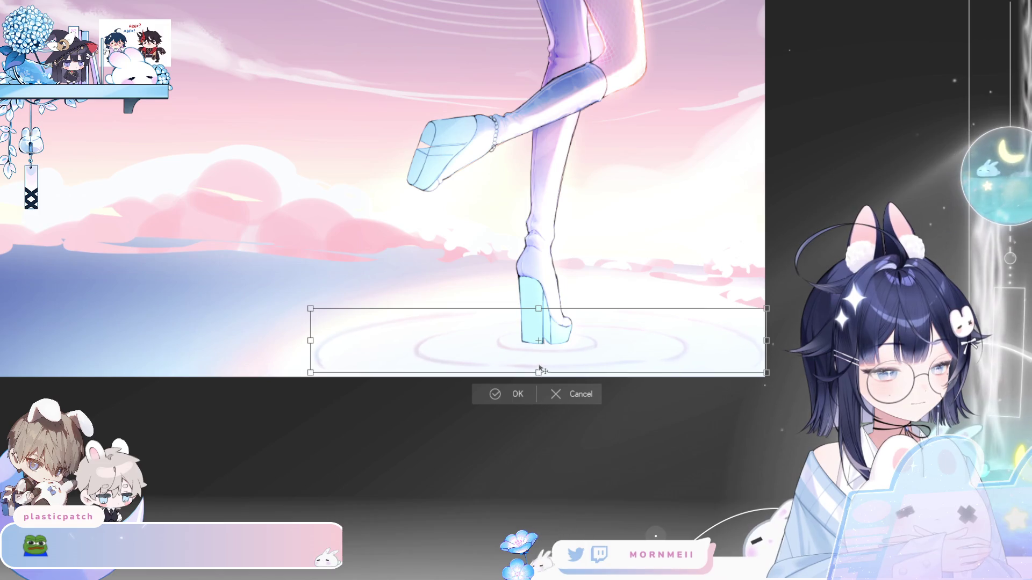
click(492, 399)
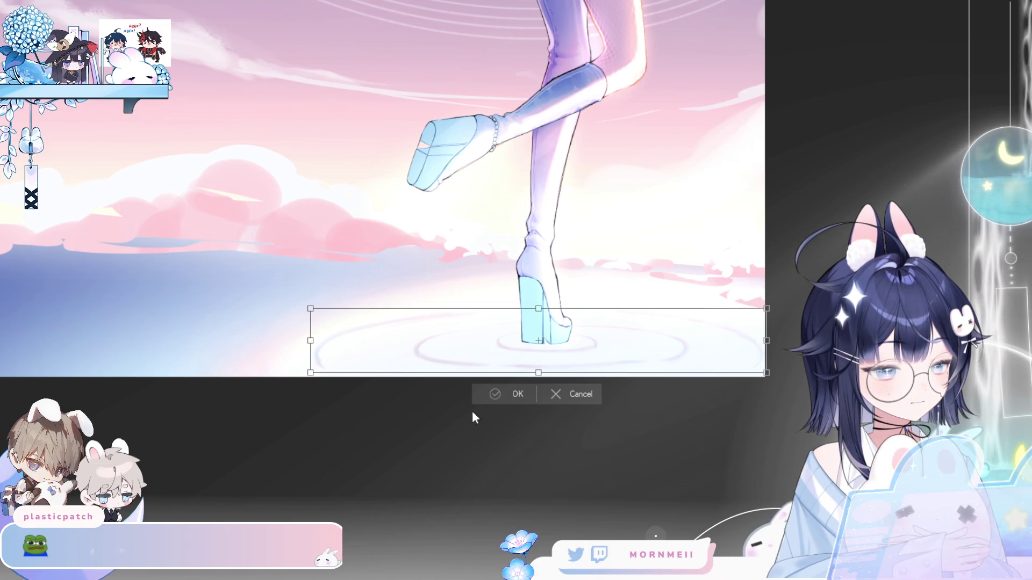
scroll(564, 301, down, 3)
key(h)
key(h)
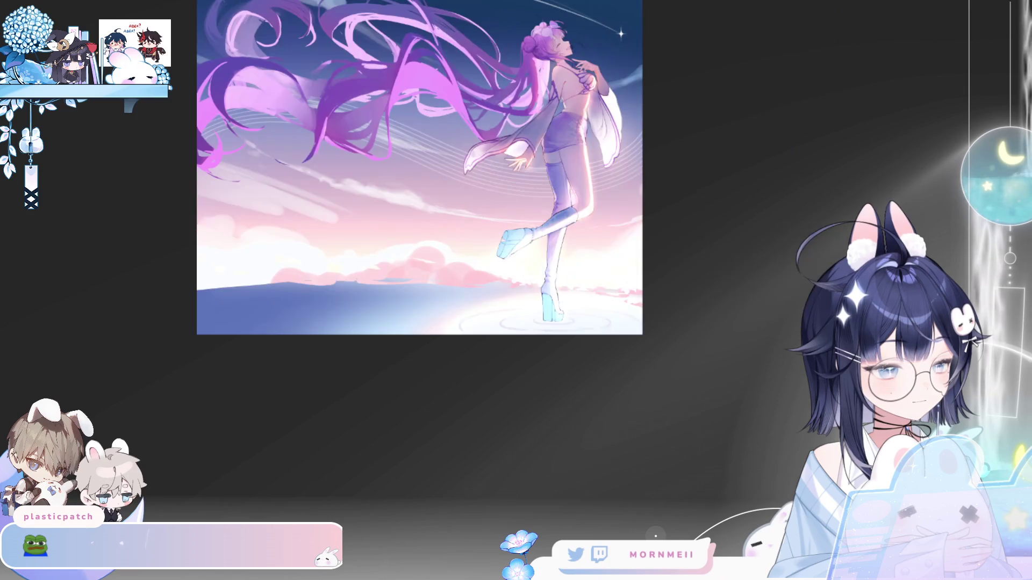
scroll(529, 346, up, 5)
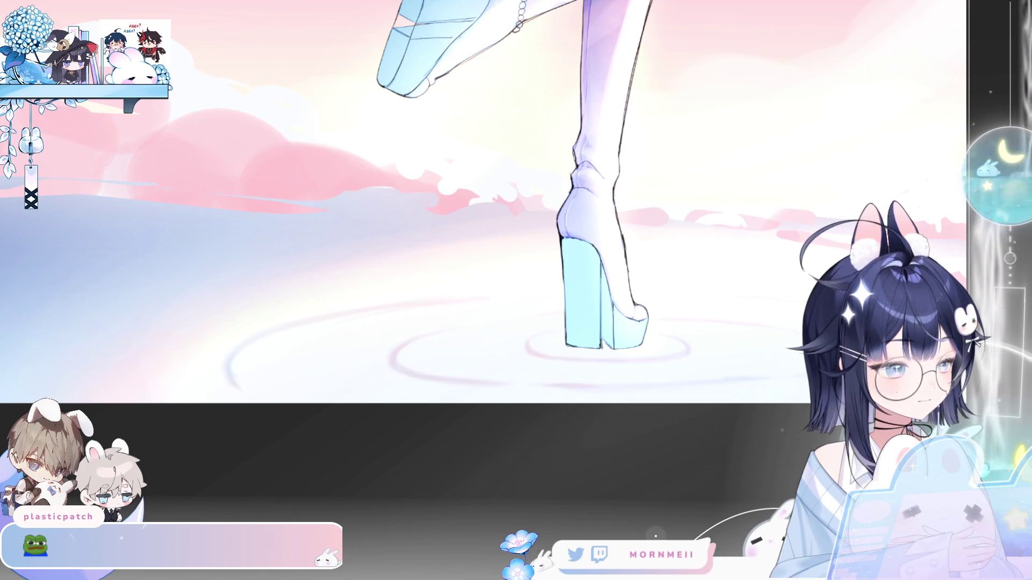
Pan toward the standing heel and shrink the brush for detailing.
drag(391, 350, 506, 306)
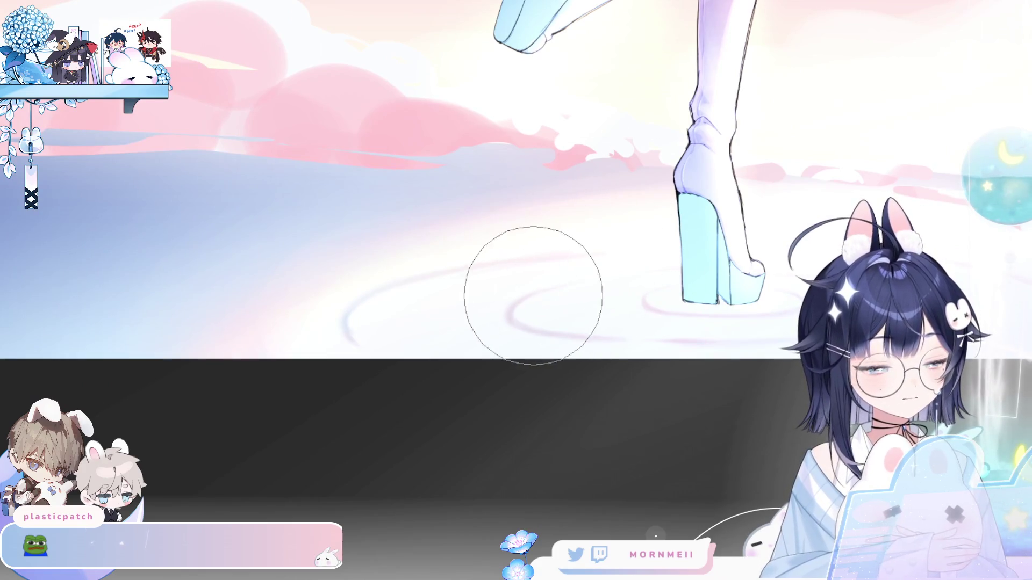
mouse_move(449, 274)
mouse_down()
mouse_move(574, 320)
mouse_move(473, 309)
mouse_up()
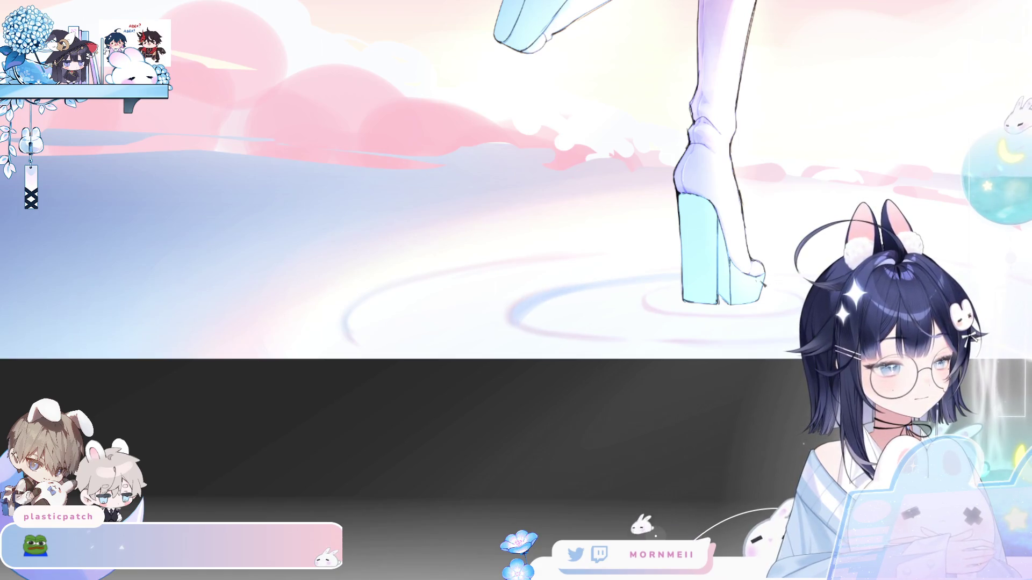
mouse_move(763, 284)
mouse_down()
mouse_move(493, 278)
mouse_move(772, 344)
mouse_up()
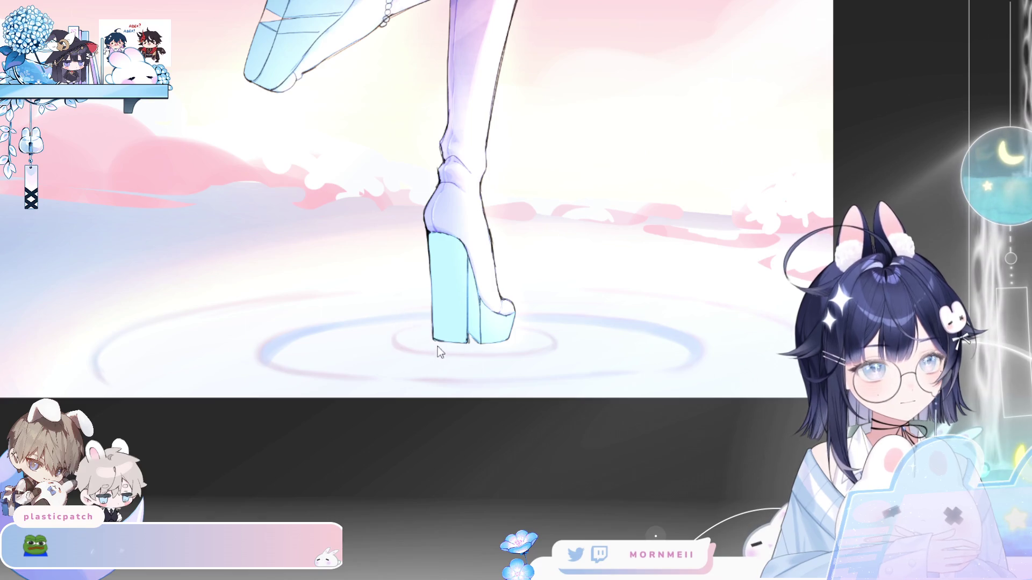
Paint a darker blue shadow stroke along the base of the standing heel.
drag(413, 347, 534, 350)
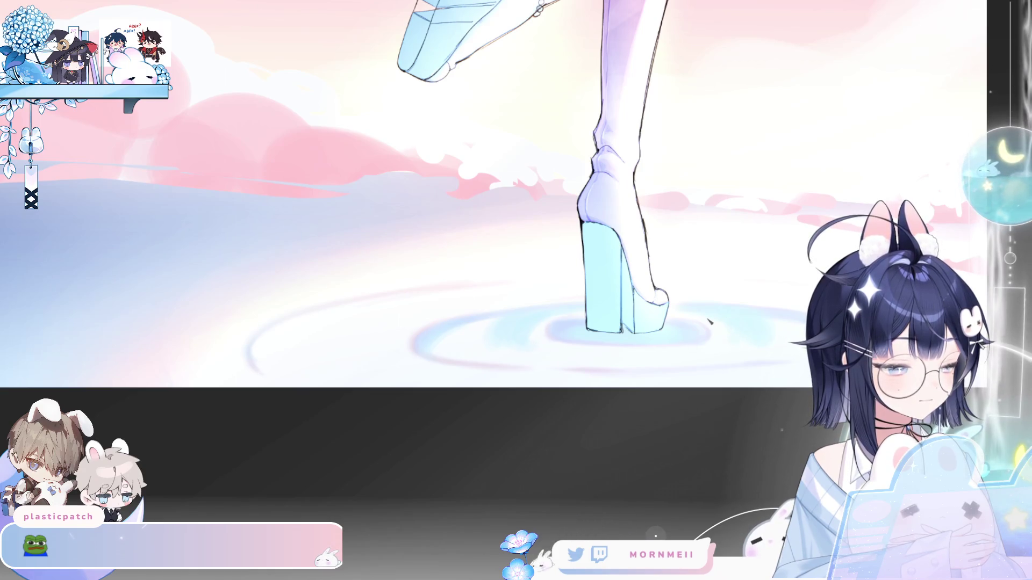
scroll(730, 335, down, 3)
scroll(696, 377, up, 3)
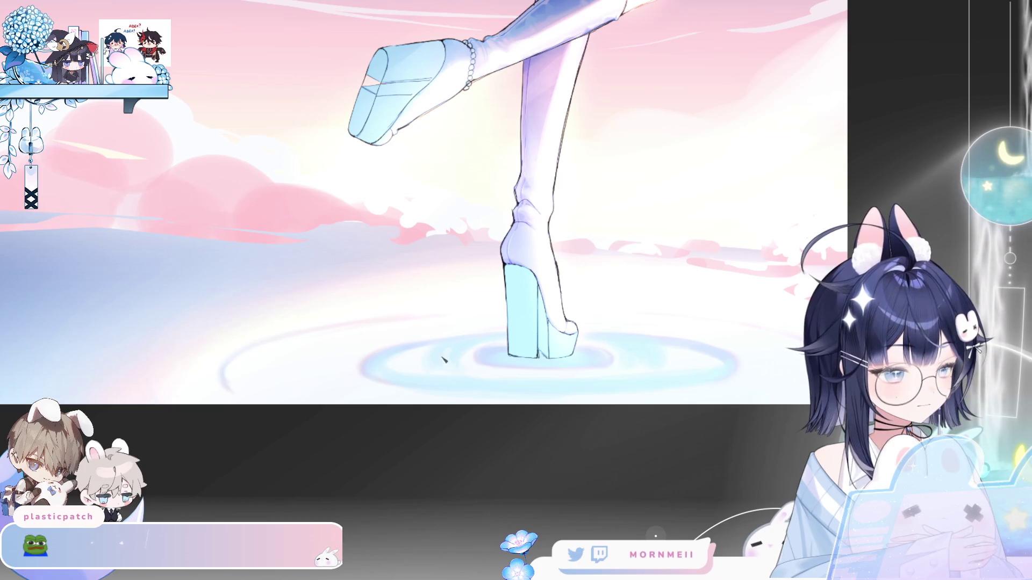
Shrink the brush to a fine size and mirror and refit the view to review.
drag(339, 330, 345, 351)
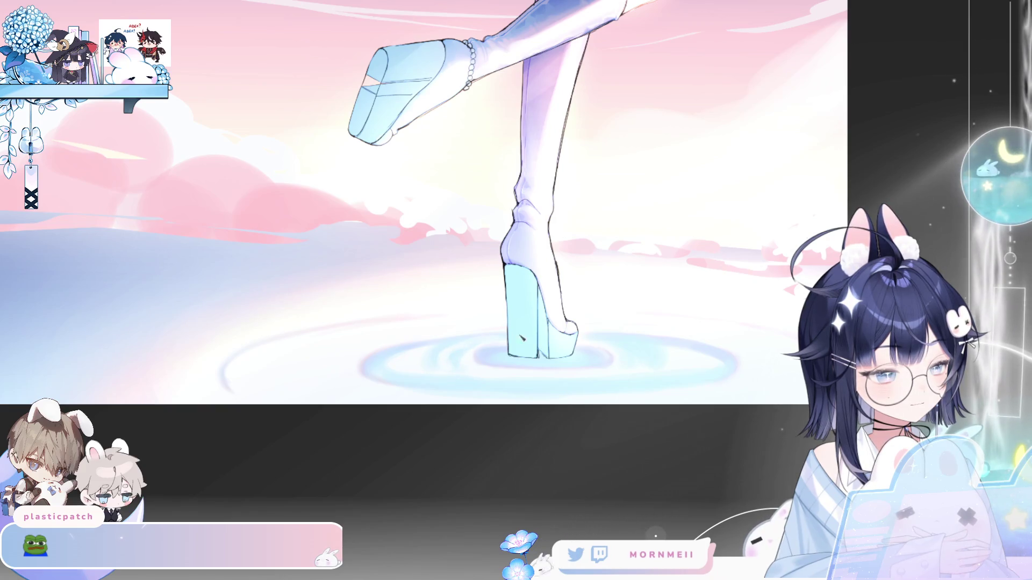
drag(468, 364, 481, 383)
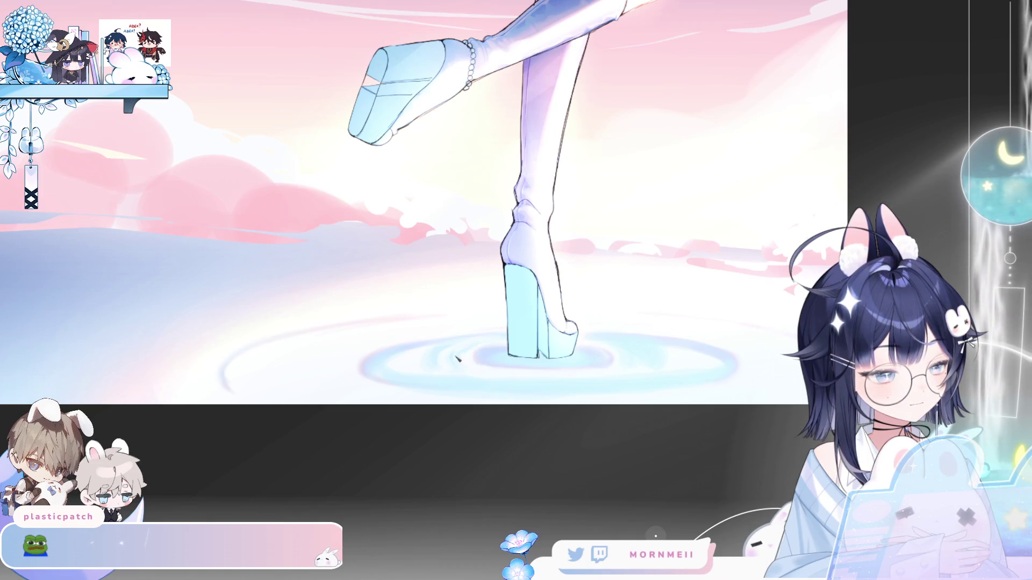
key(h)
key(ctrl+0)
key(h)
key(h)
scroll(559, 348, up, 3)
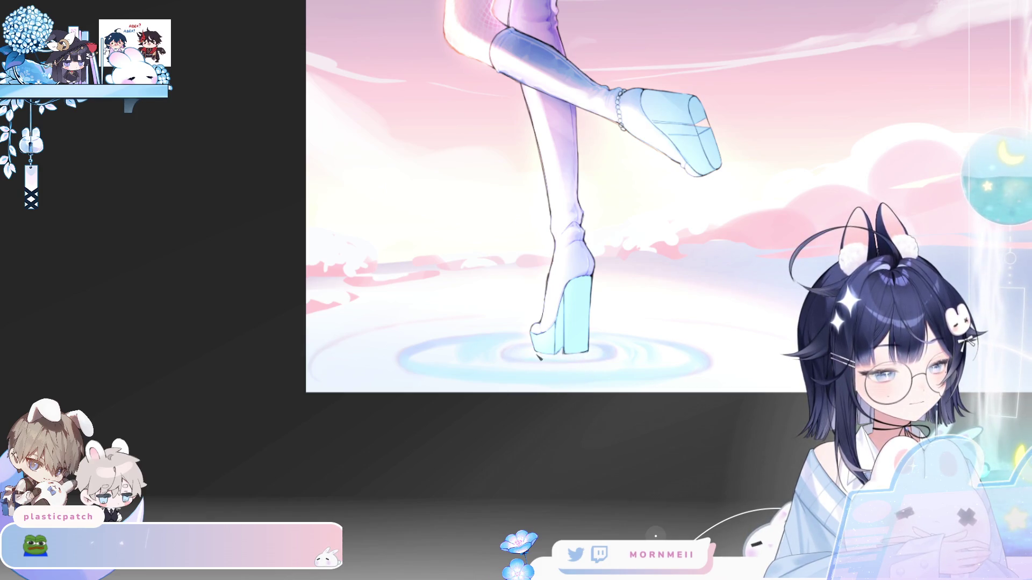
key(h)
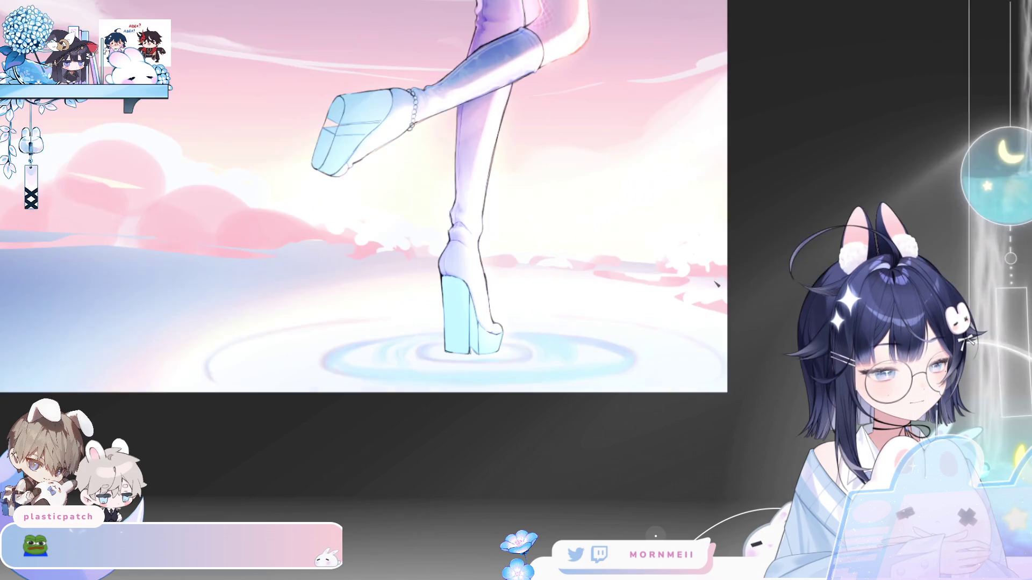
key(h)
scroll(514, 358, down, 3)
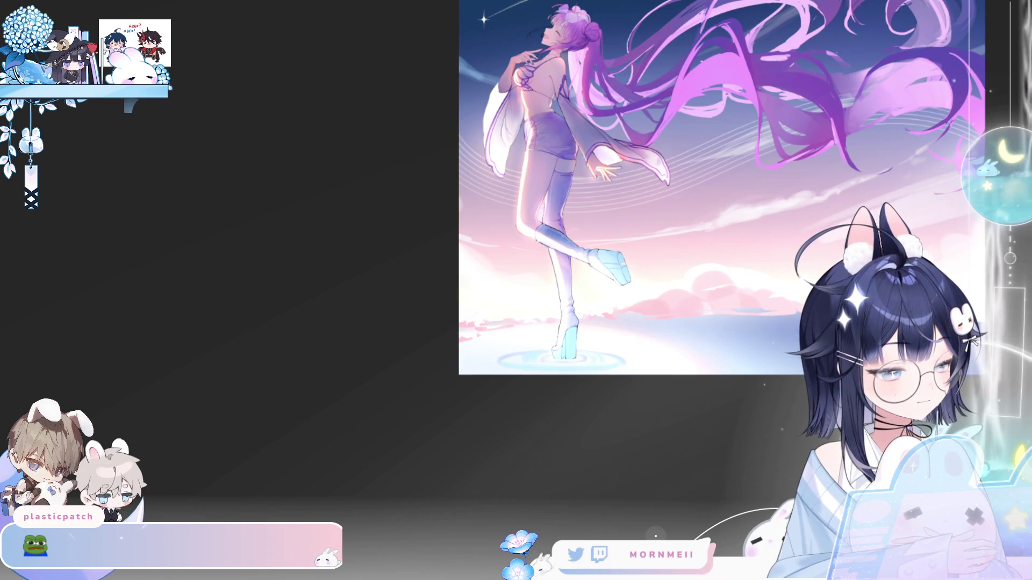
scroll(599, 364, up, 3)
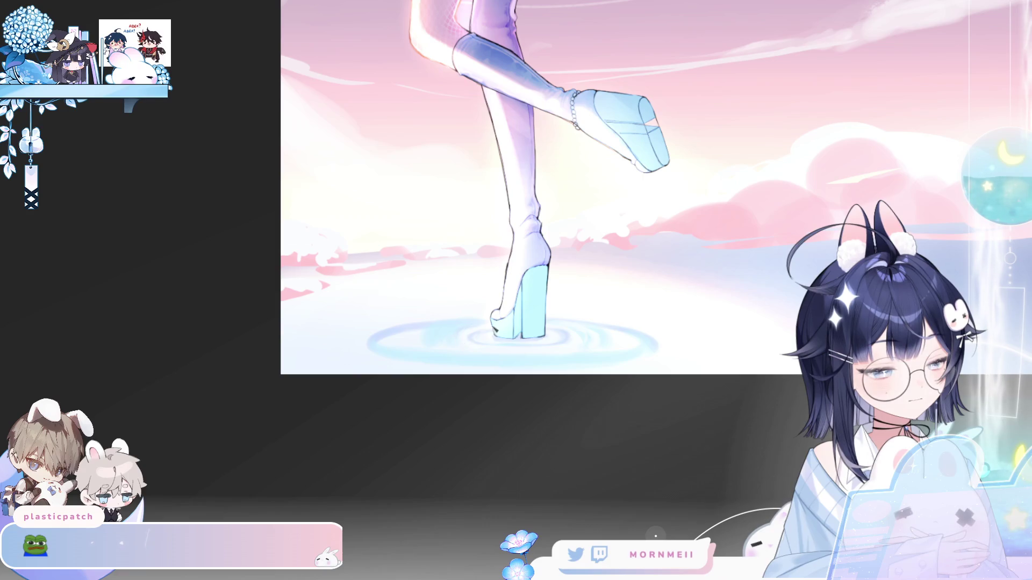
Brush a faint light arc onto the ripple left of the heel, mirroring to compare.
key(h)
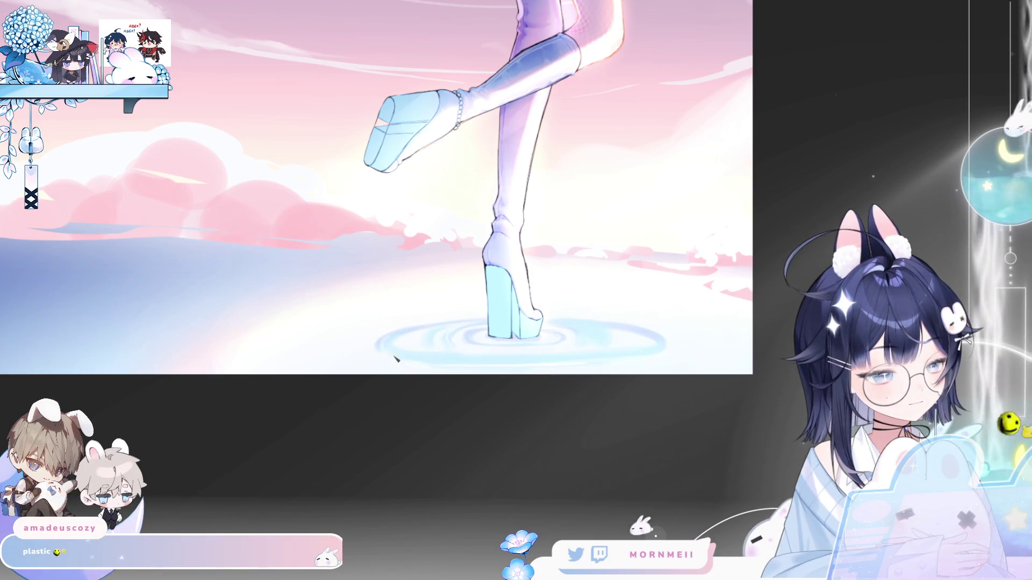
key(h)
key(h)
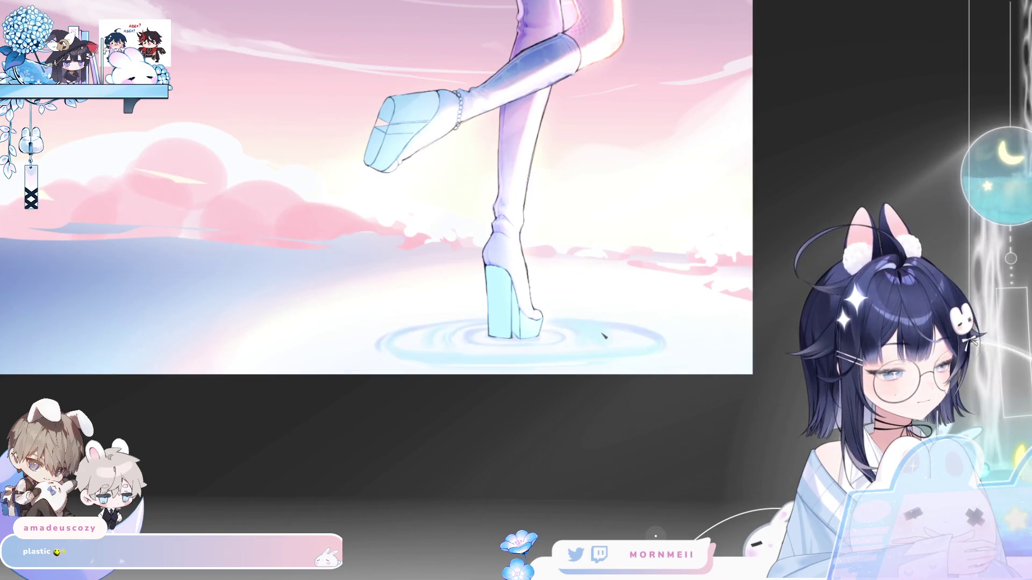
key(h)
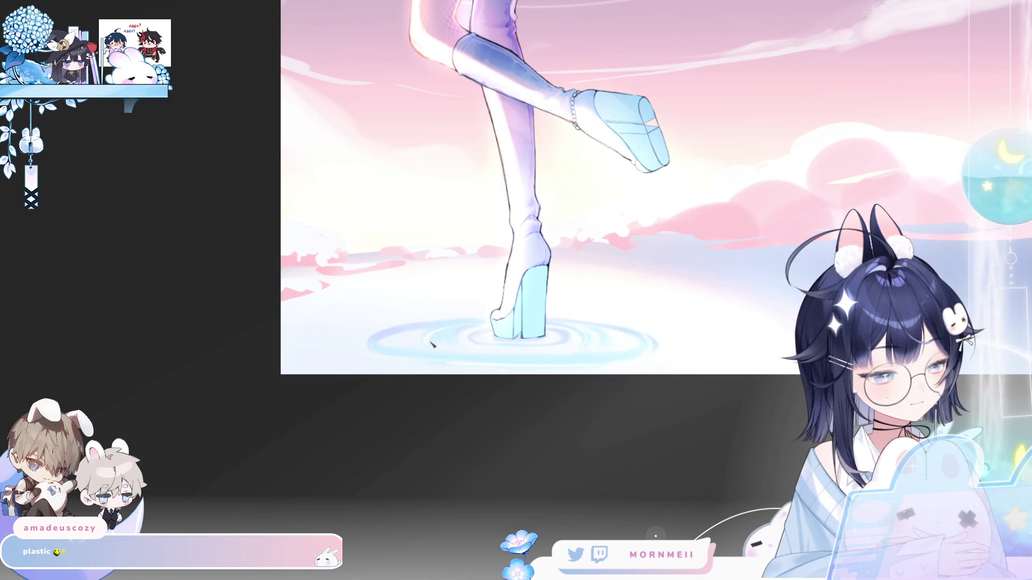
key(h)
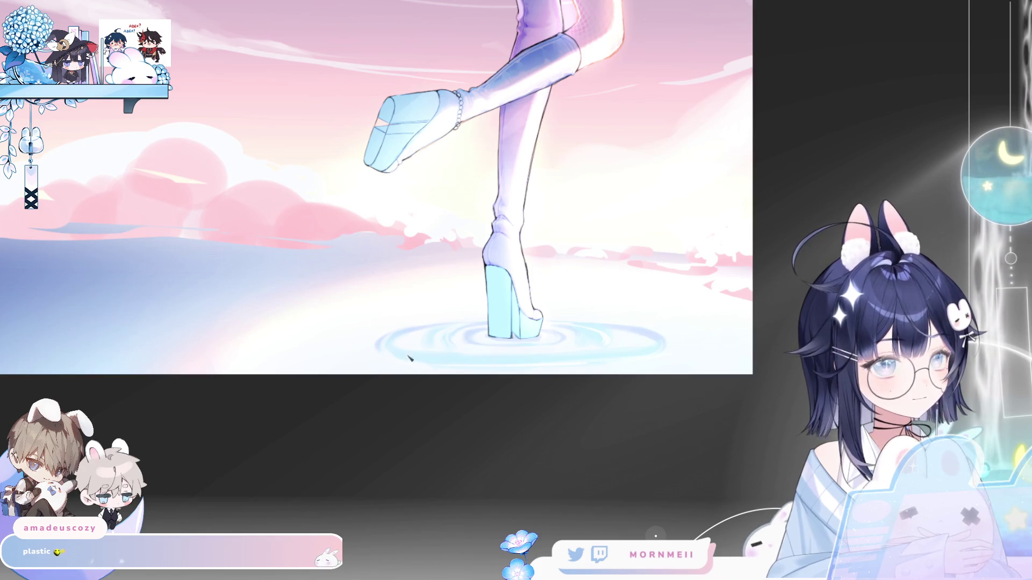
drag(311, 351, 378, 335)
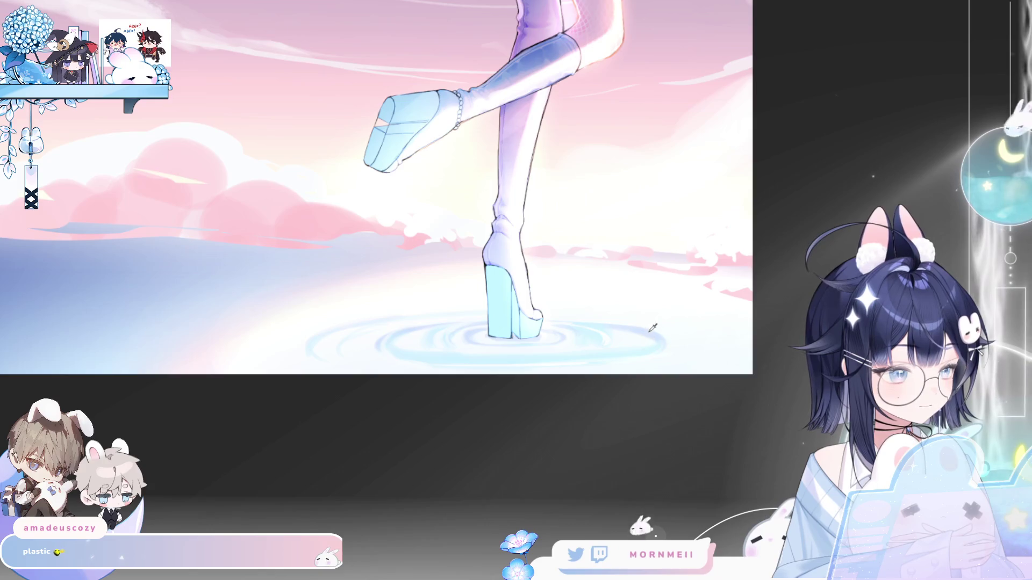
key(h)
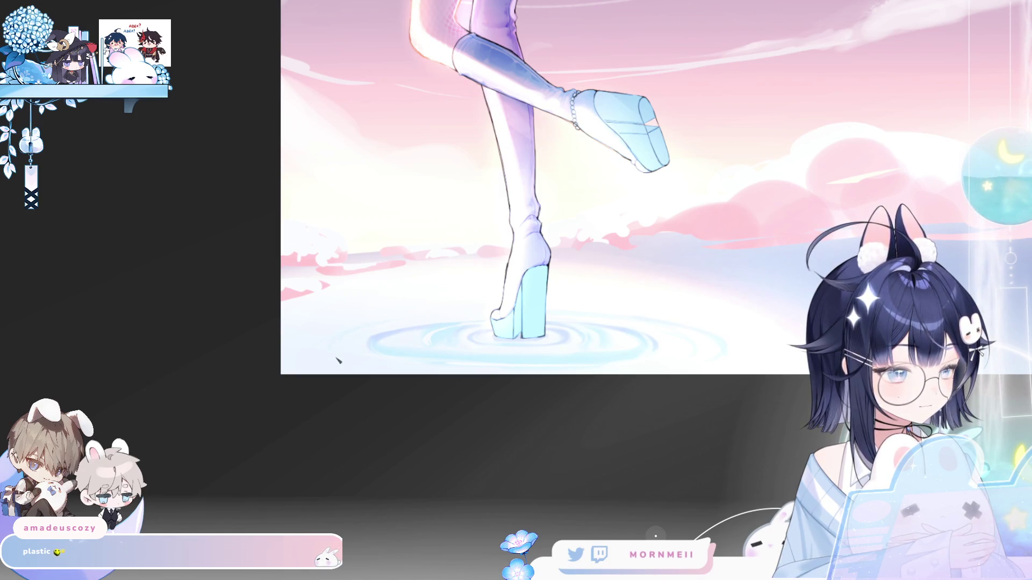
scroll(534, 322, down, 5)
key(h)
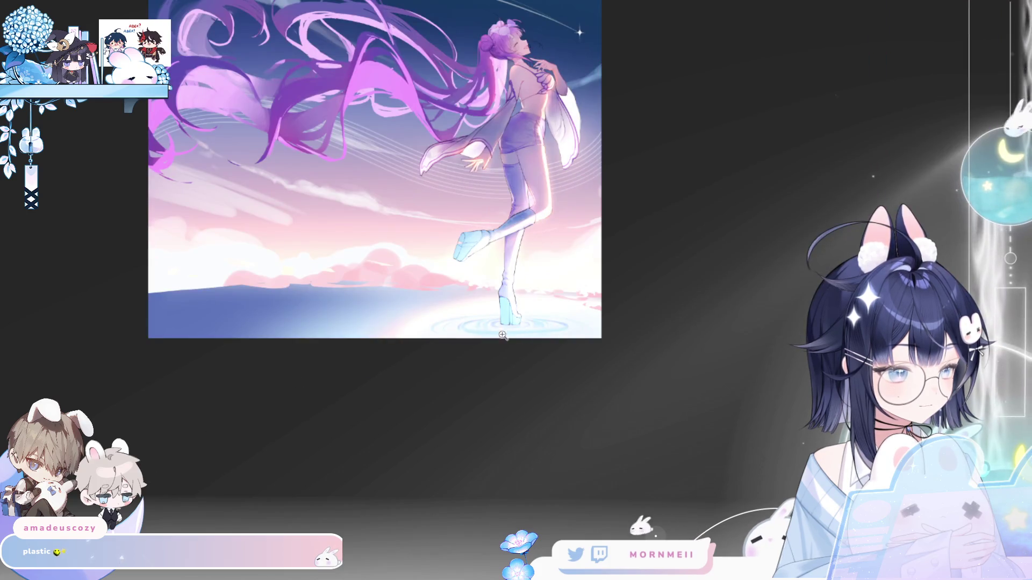
key(h)
click(480, 329)
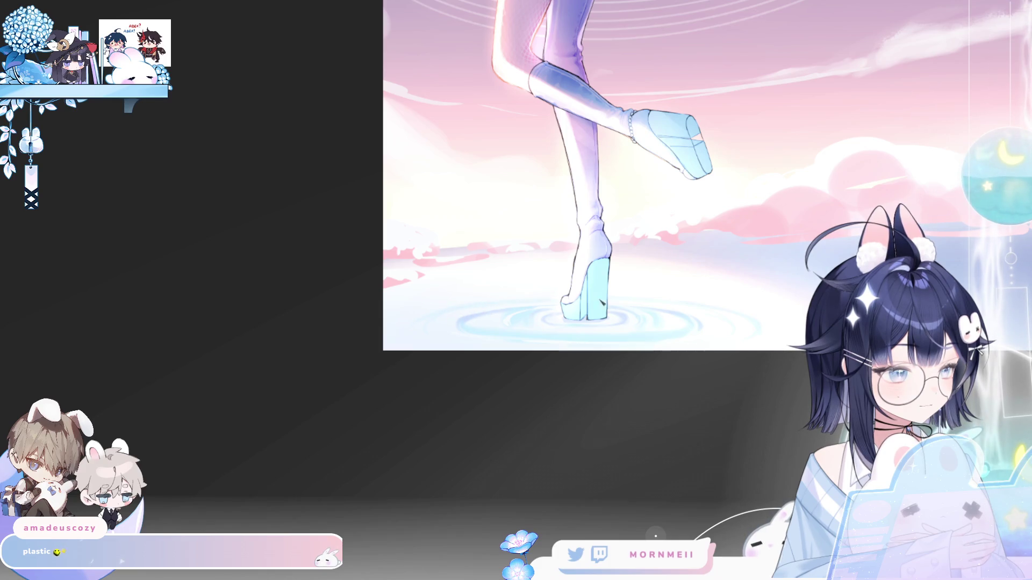
drag(465, 327, 395, 379)
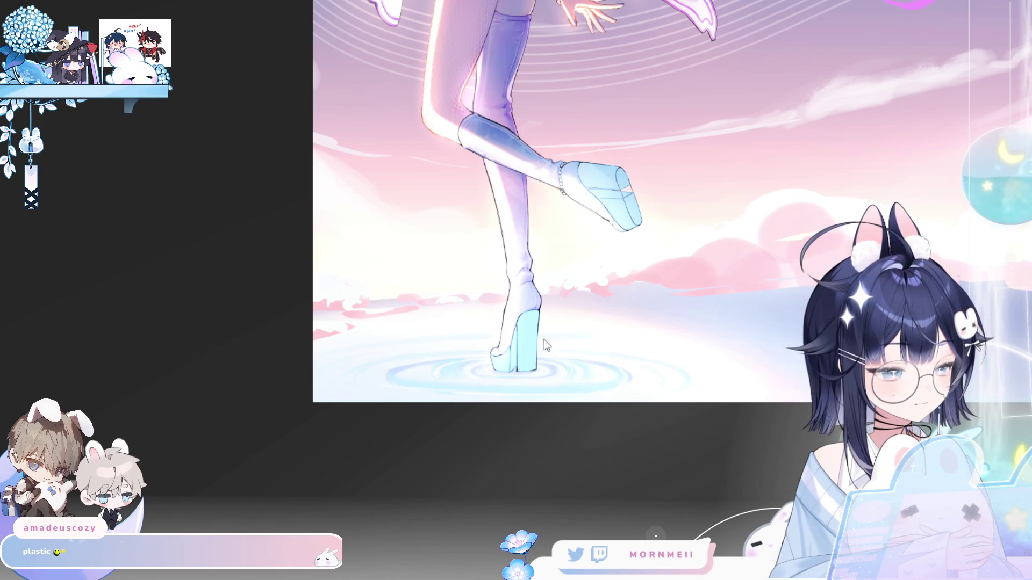
key(h)
drag(337, 383, 525, 376)
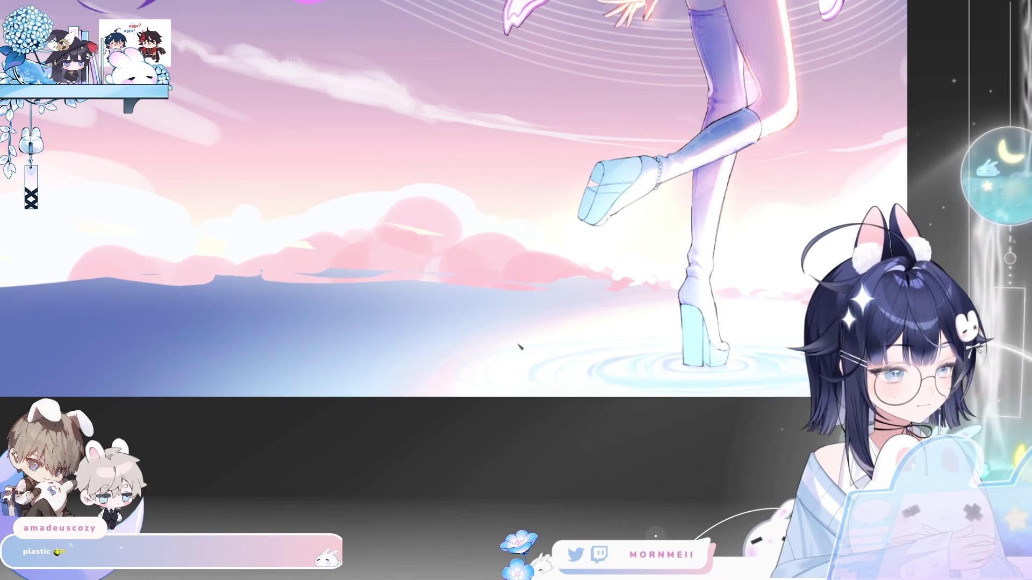
key(h)
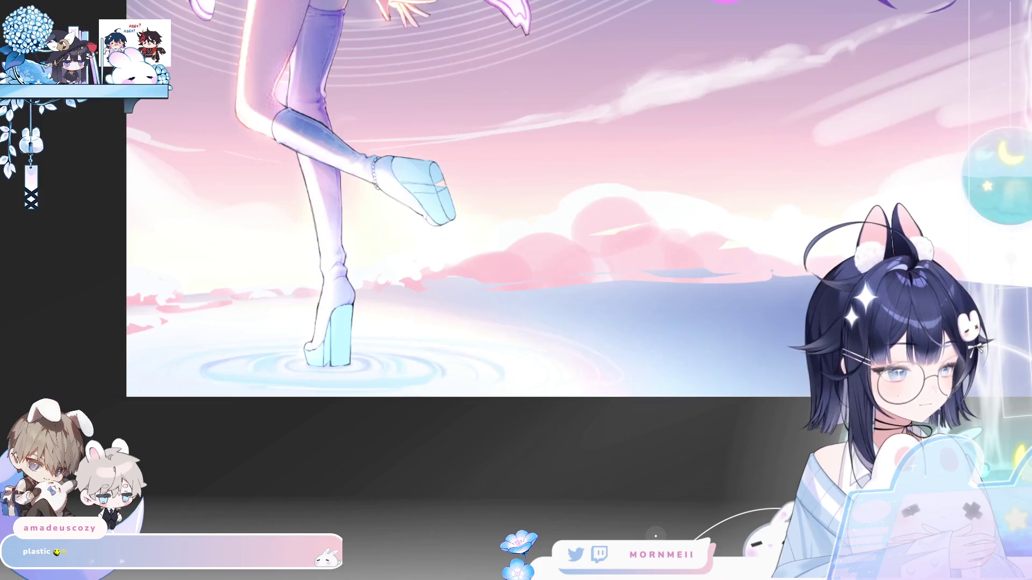
key(ctrl+0)
key(h)
key(h)
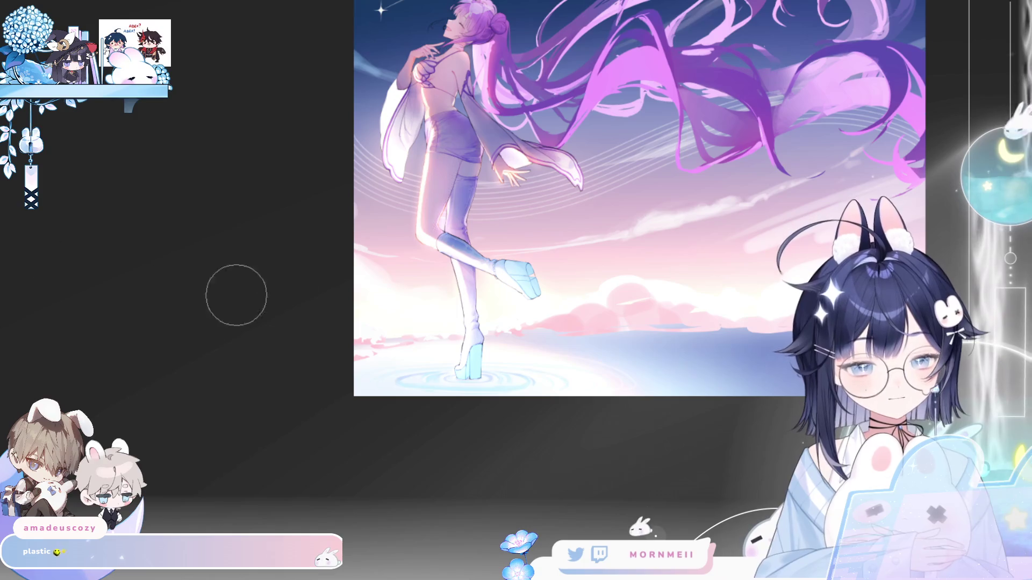
key(h)
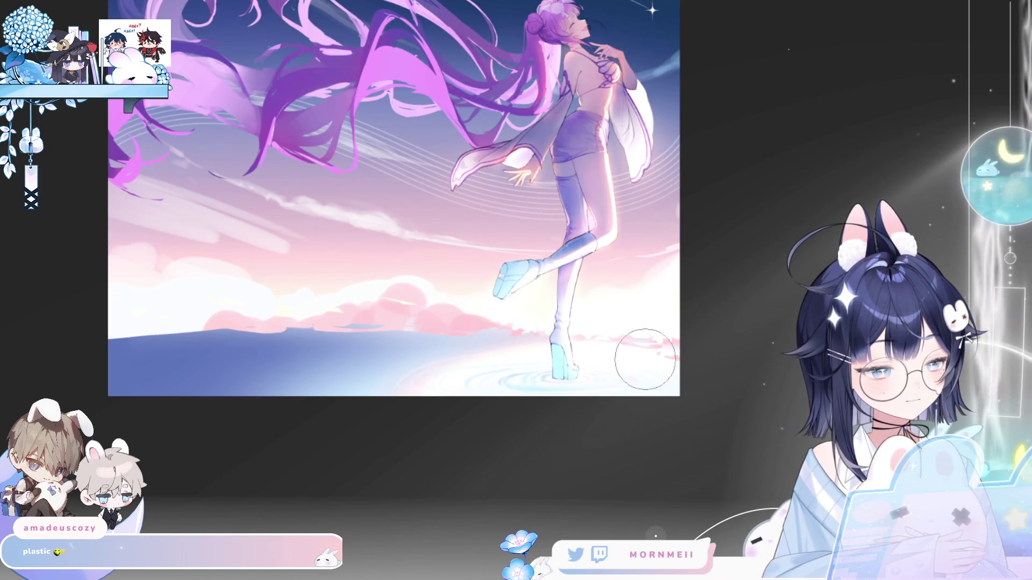
key(h)
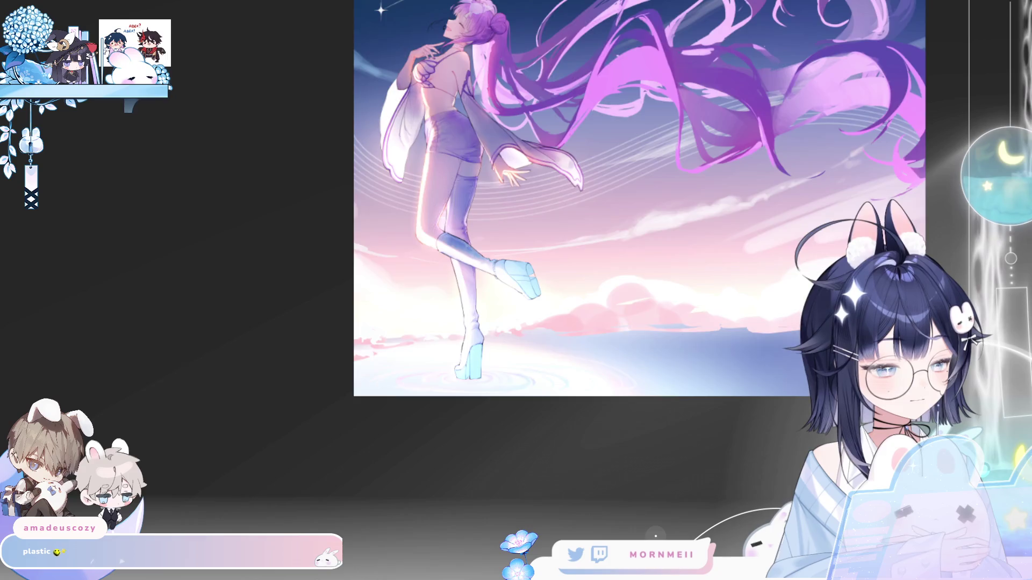
key(h)
scroll(473, 269, up, 3)
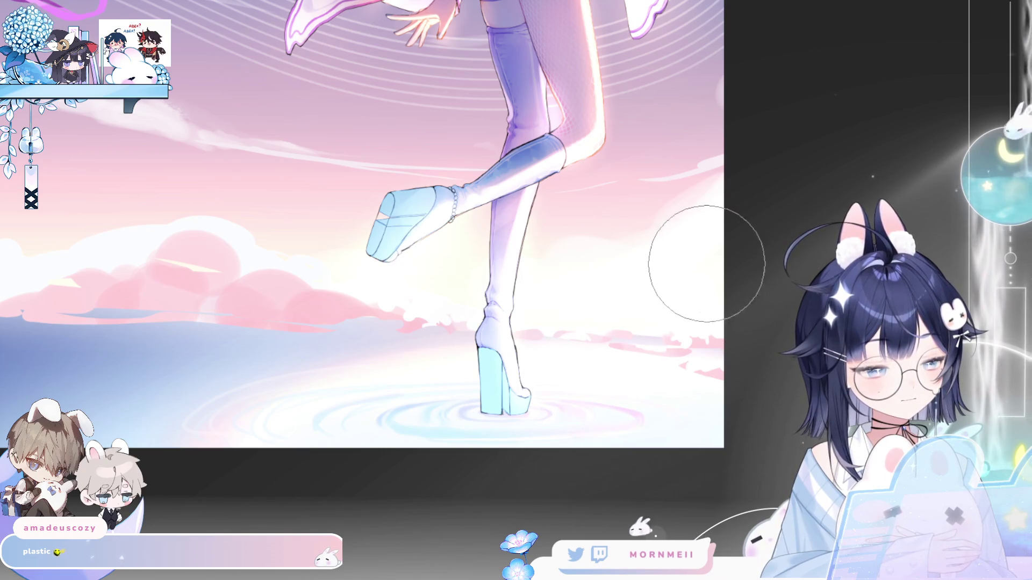
key(h)
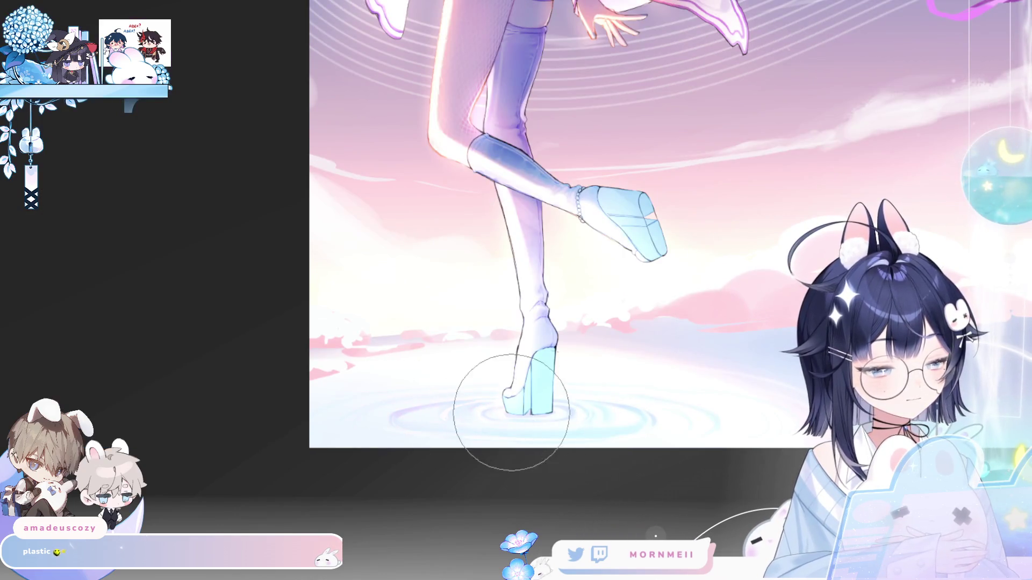
key(h)
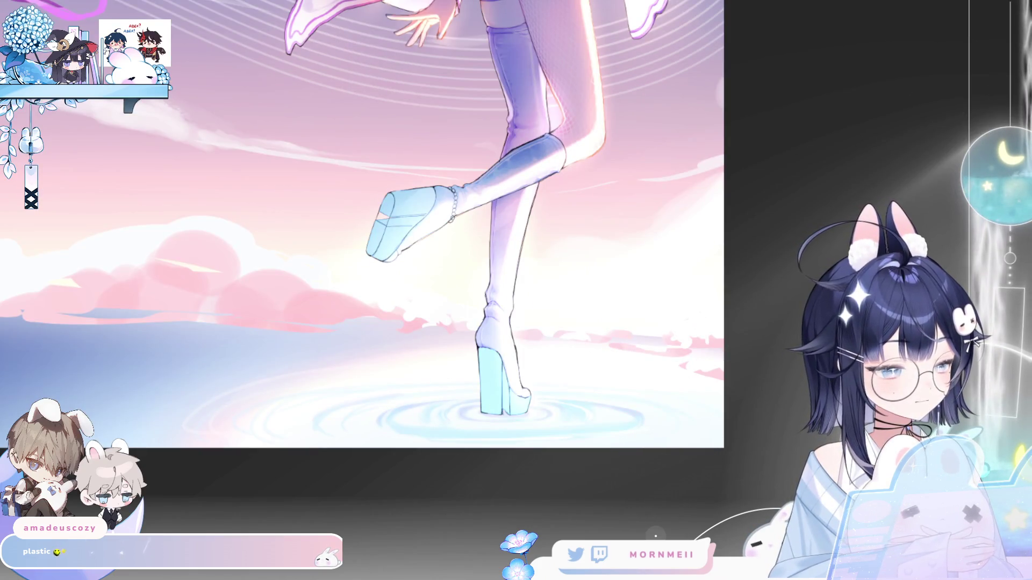
key(ctrl+minus)
key(ctrl+minus)
key(ctrl+minus)
key(h)
key(h)
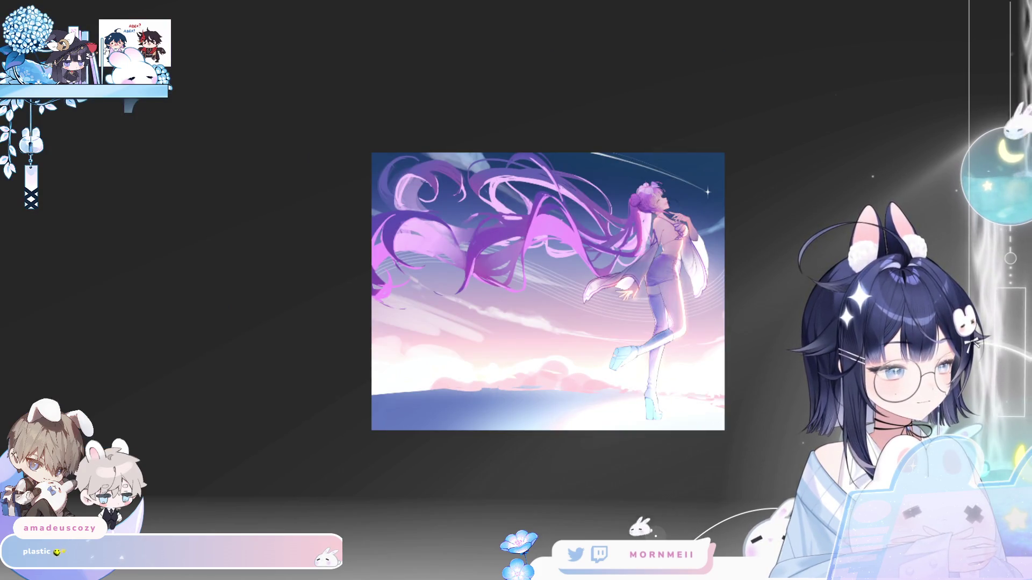
key(ctrl+plus)
key(ctrl+plus)
key(ctrl+plus)
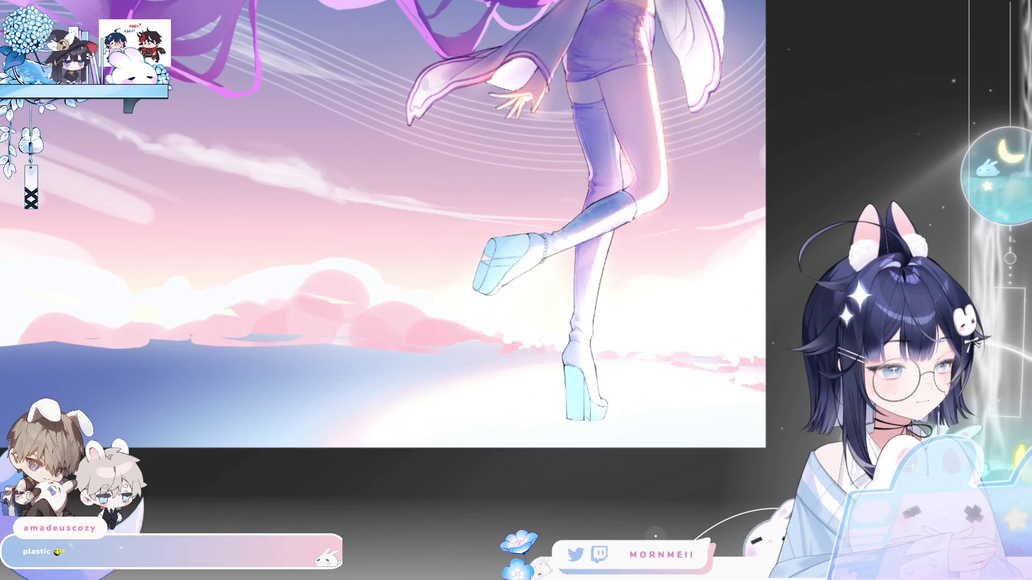
key(h)
key(h)
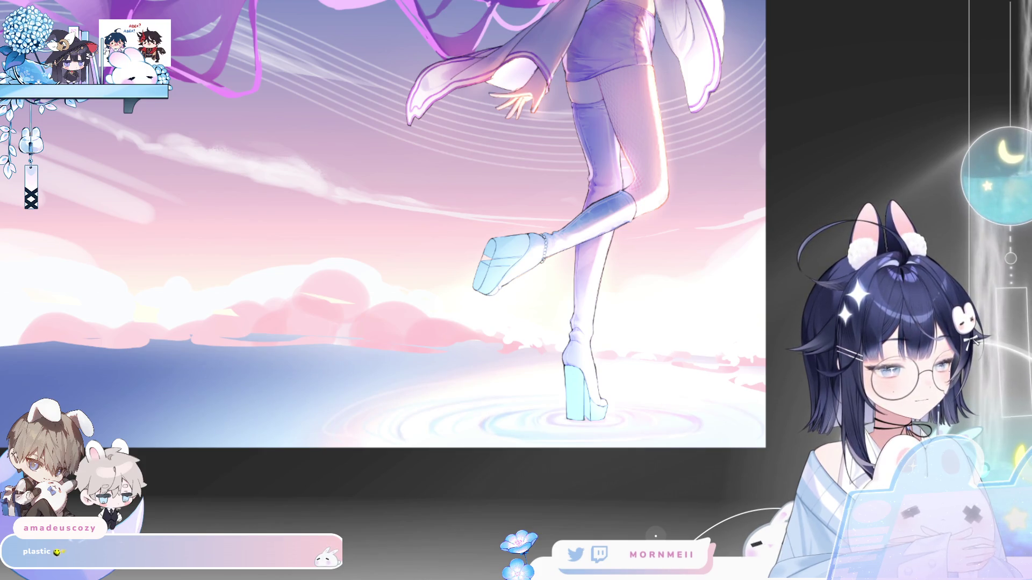
key(h)
key(h)
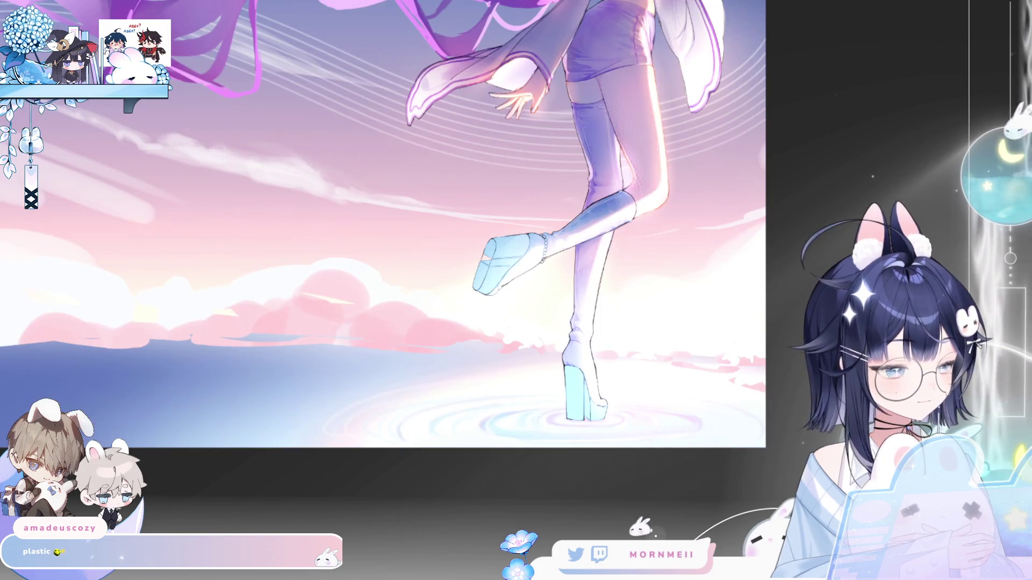
key(h)
key(h)
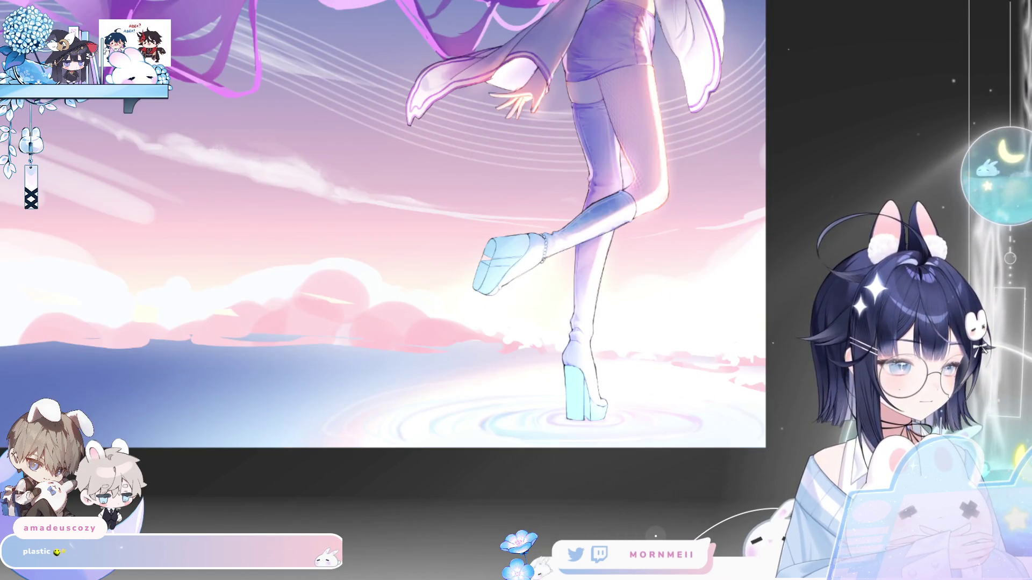
click(490, 437)
alt+click(559, 421)
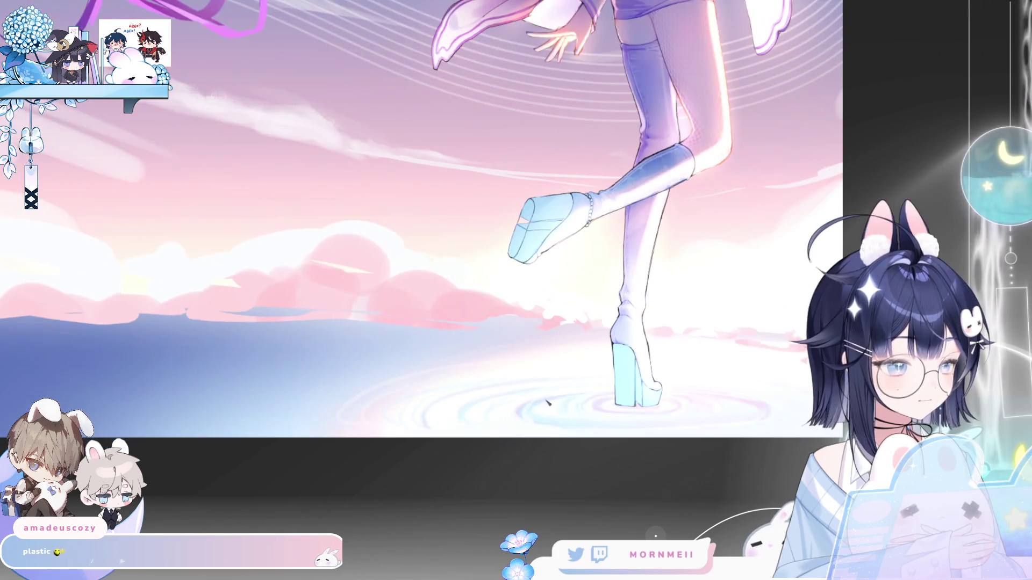
scroll(543, 405, up, 1)
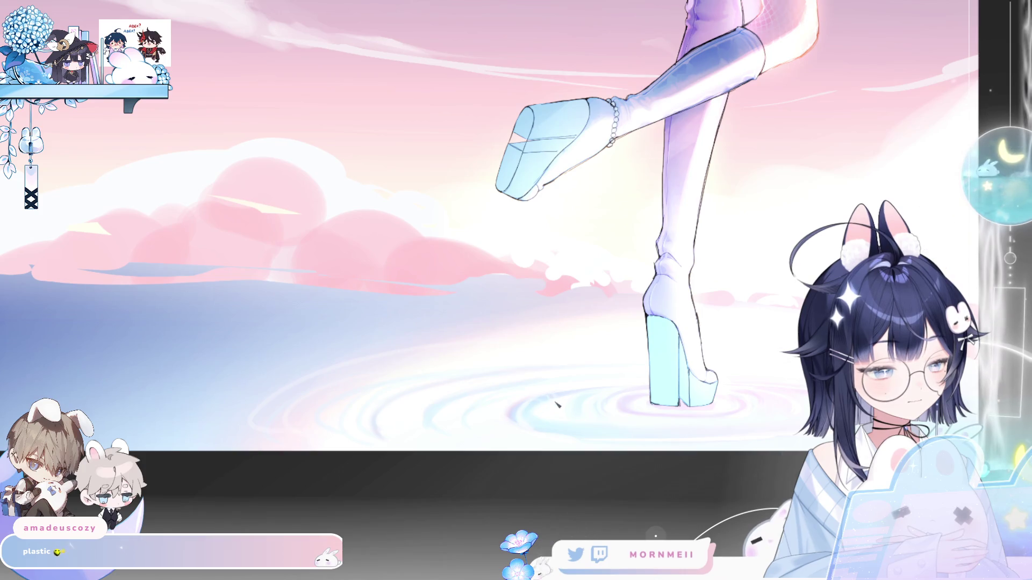
key(h)
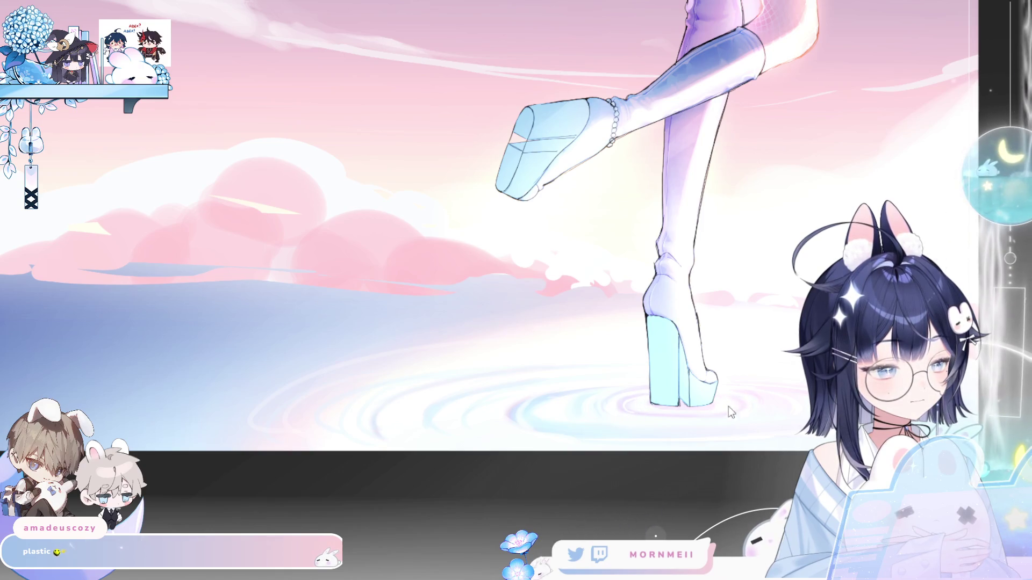
key(h)
key(h)
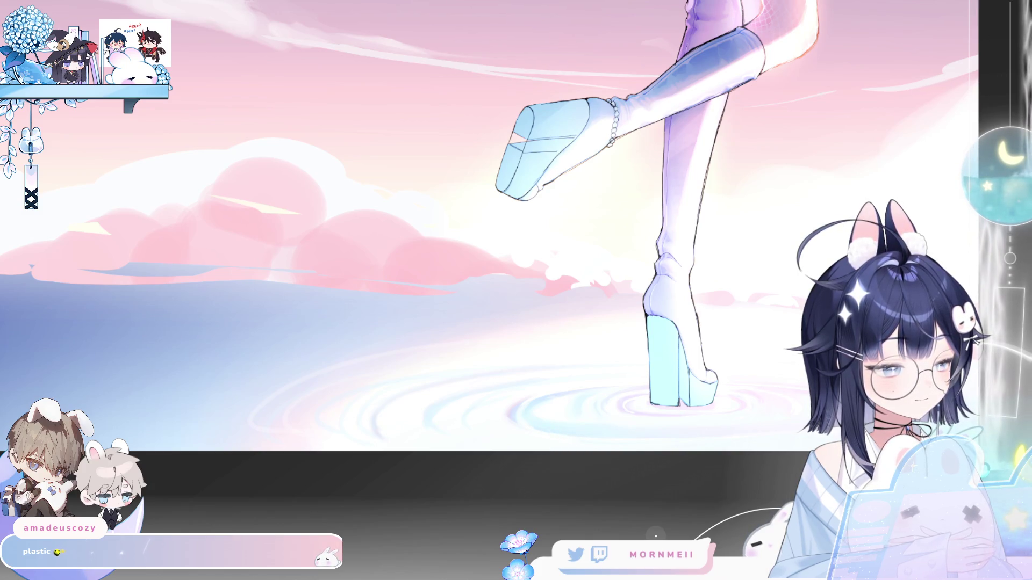
key(h)
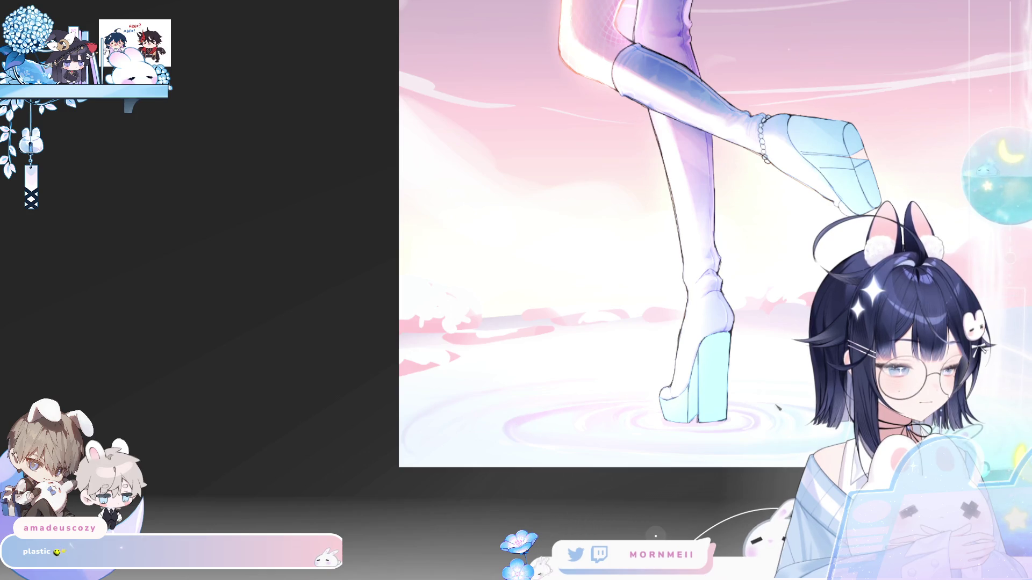
key(h)
scroll(752, 420, up, 2)
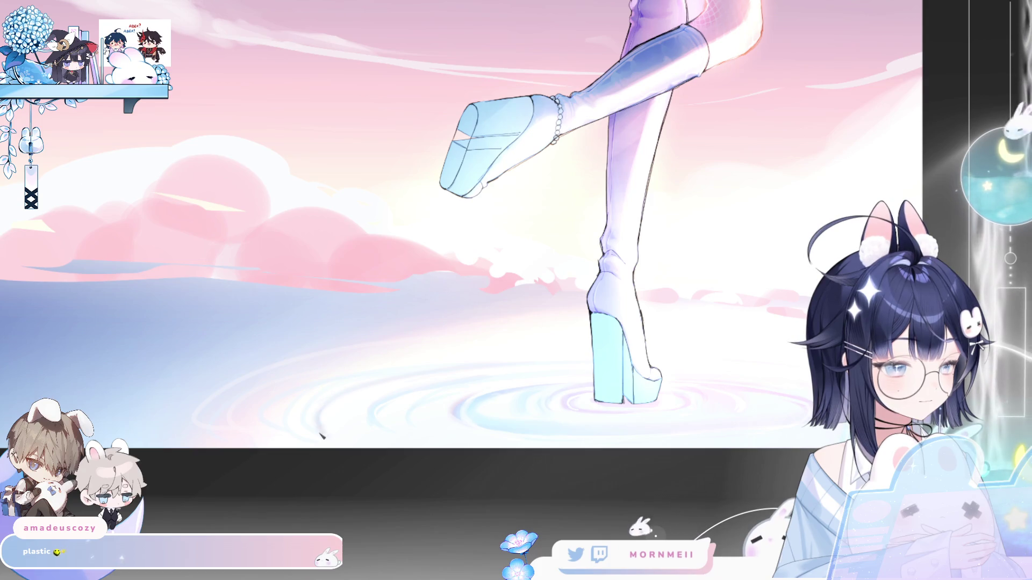
scroll(272, 495, down, 2)
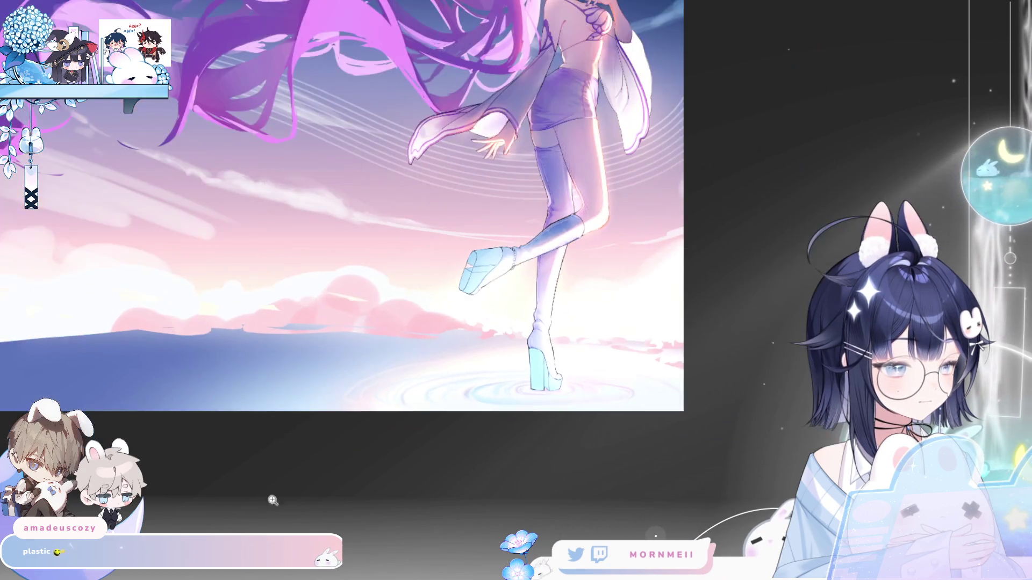
key(h)
key(h)
scroll(441, 442, down, 3)
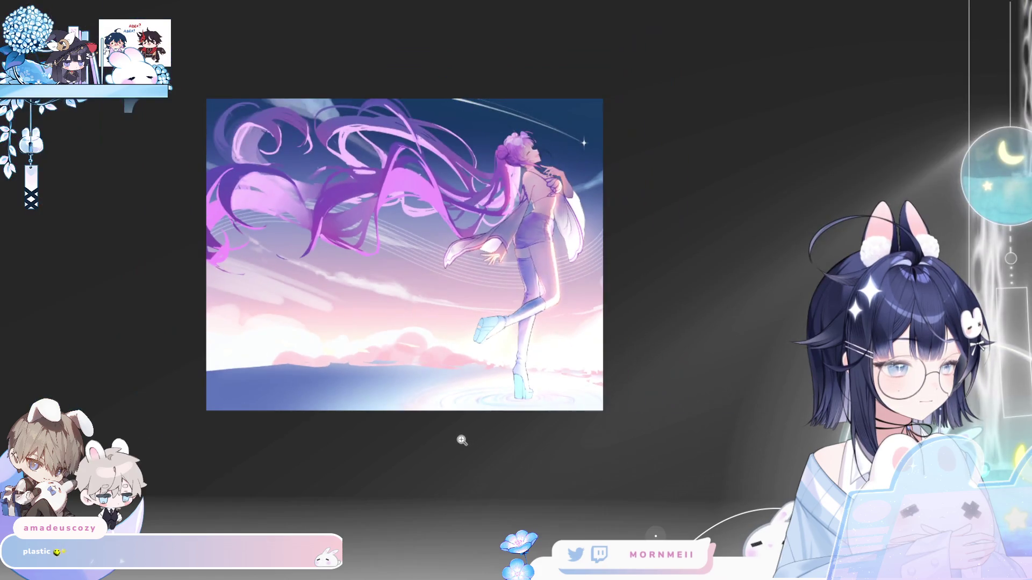
scroll(508, 408, up, 3)
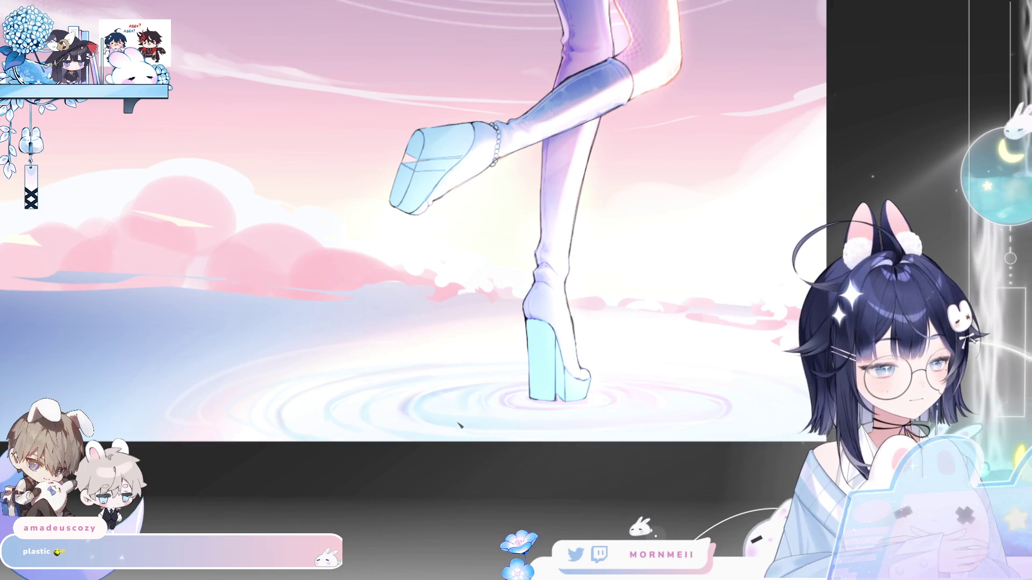
key(m)
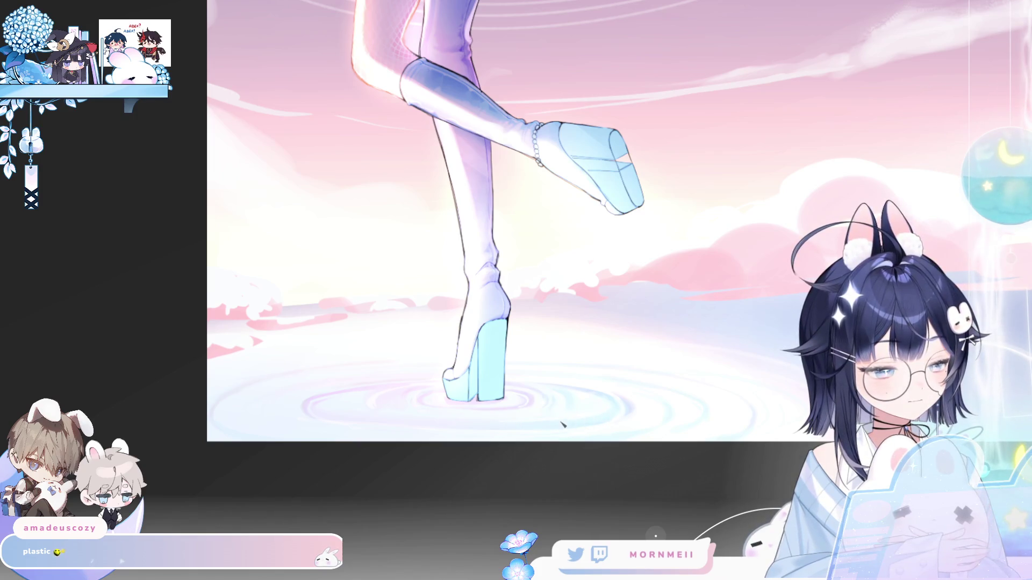
key(m)
key(m)
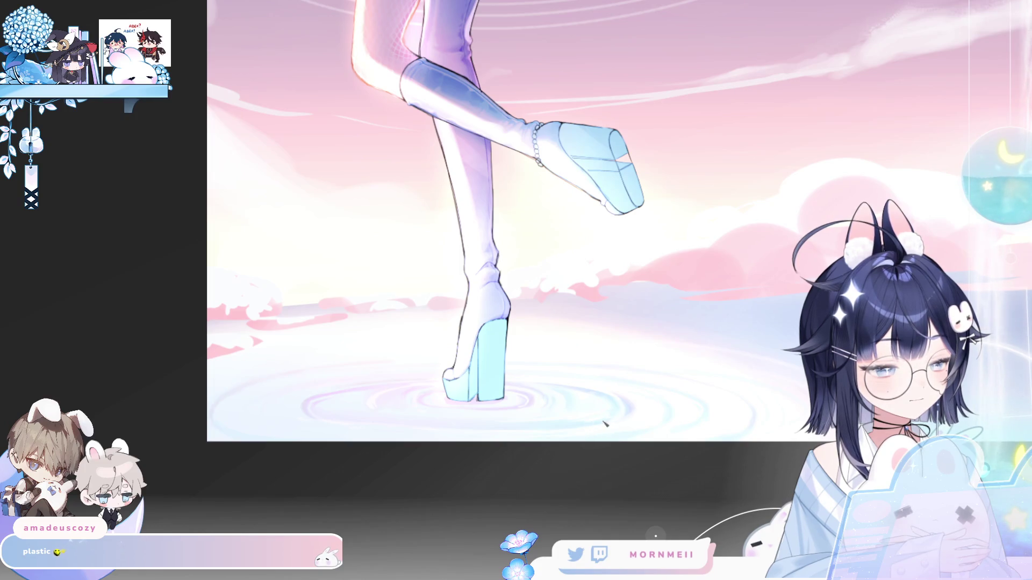
key(m)
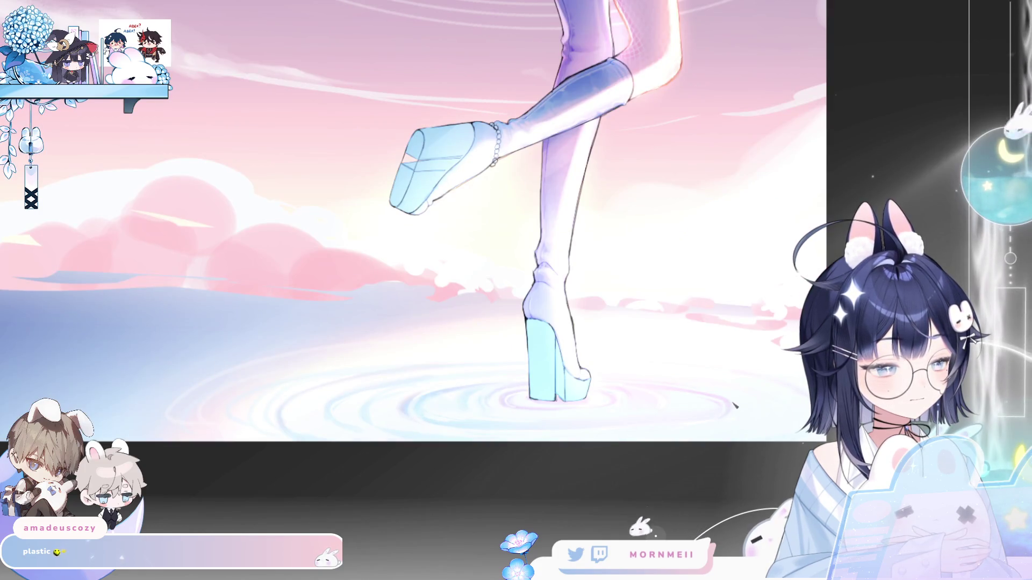
key(ctrl+0)
key(m)
key(m)
scroll(662, 454, up, 3)
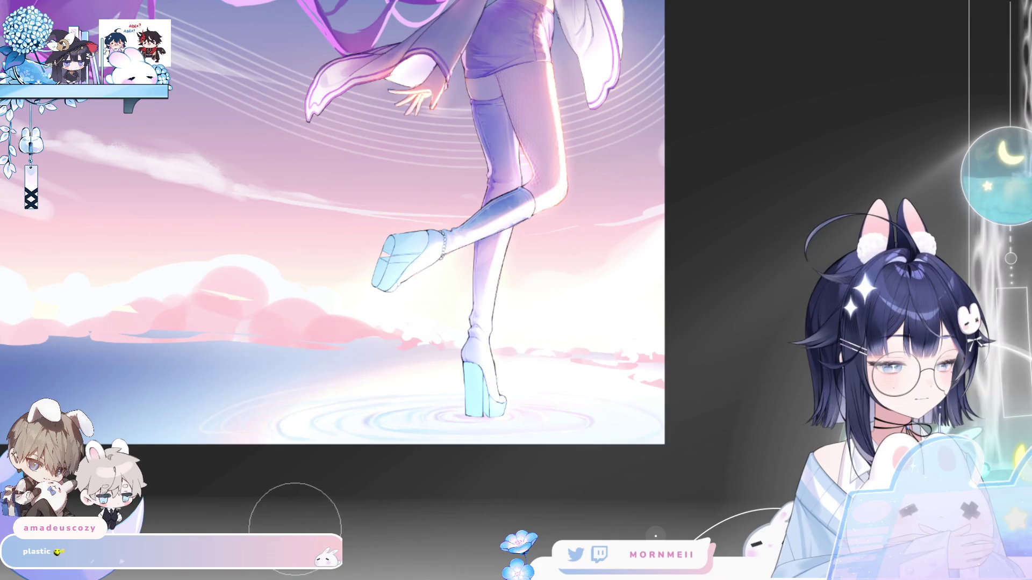
key(h)
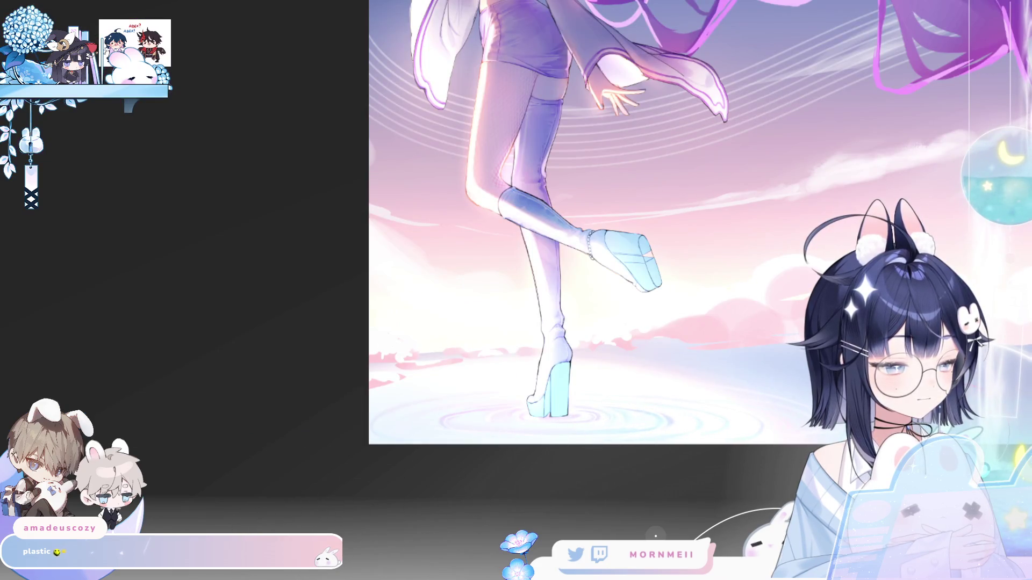
key(h)
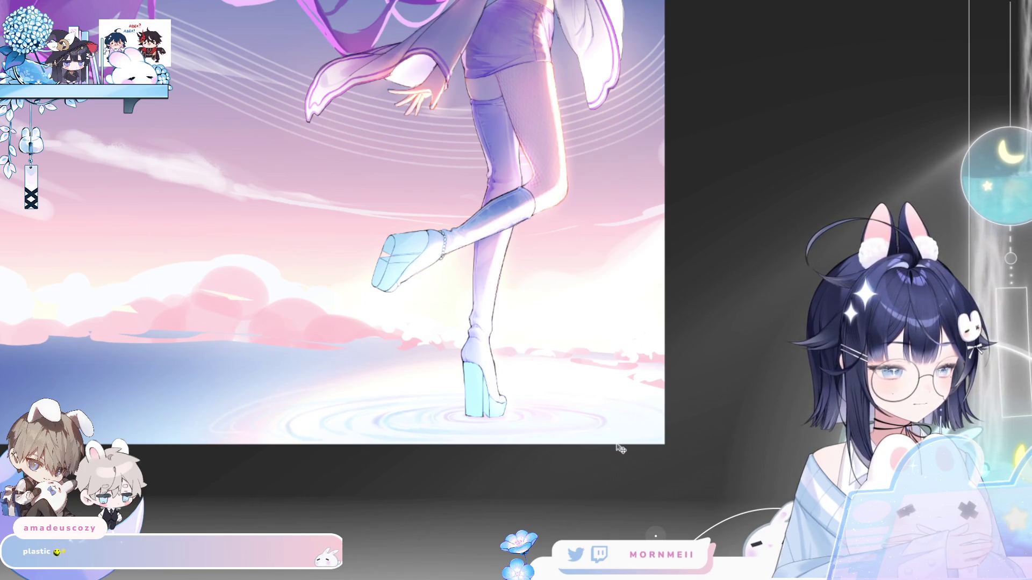
Stretch the ripple area around the standing foot slightly upward, then zoom to review it.
key(ctrl+t)
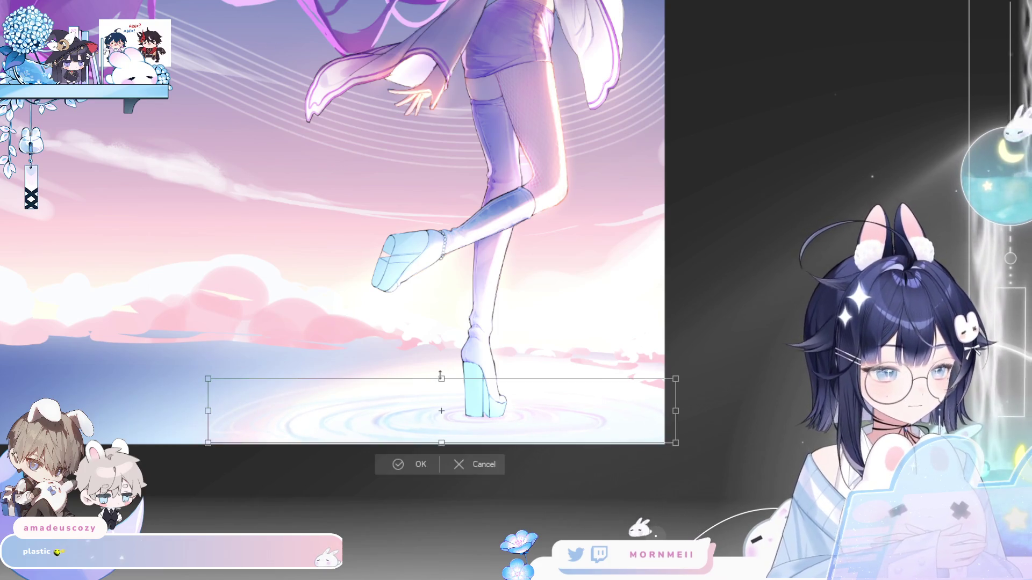
drag(440, 378, 440, 375)
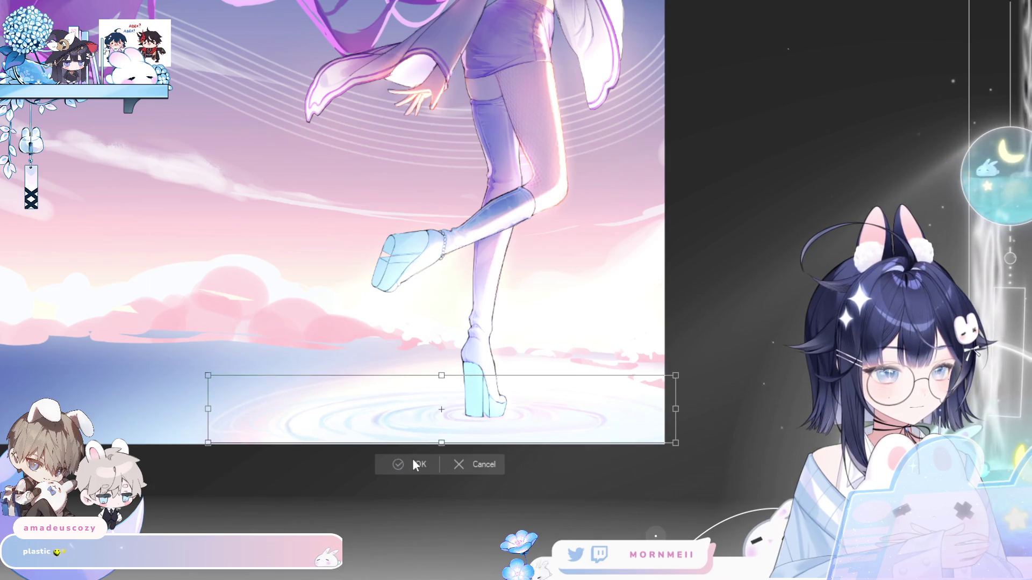
key(Return)
key(ctrl+0)
key(h)
key(h)
drag(450, 484, 493, 465)
alt+click(460, 468)
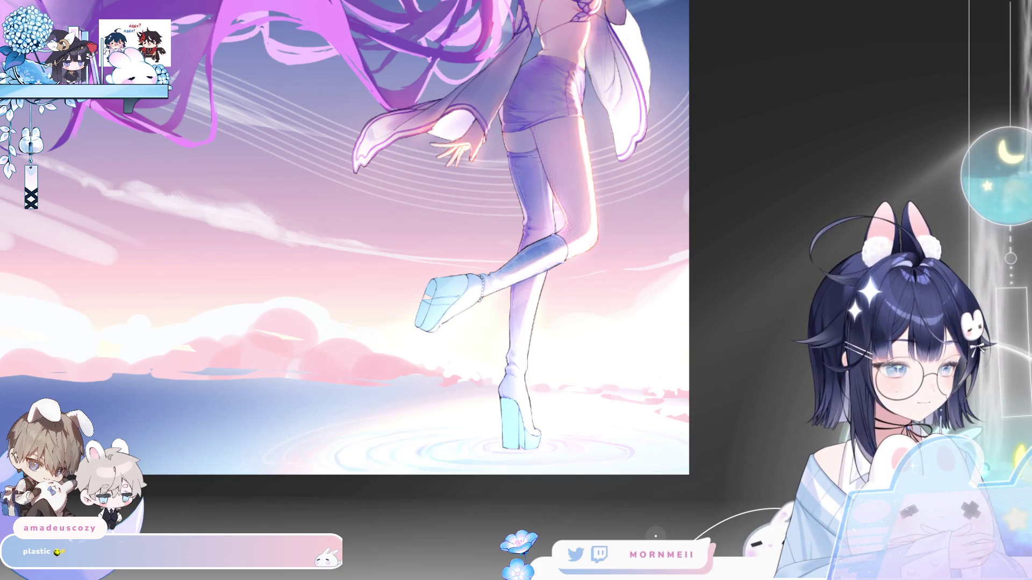
key(h)
key(h)
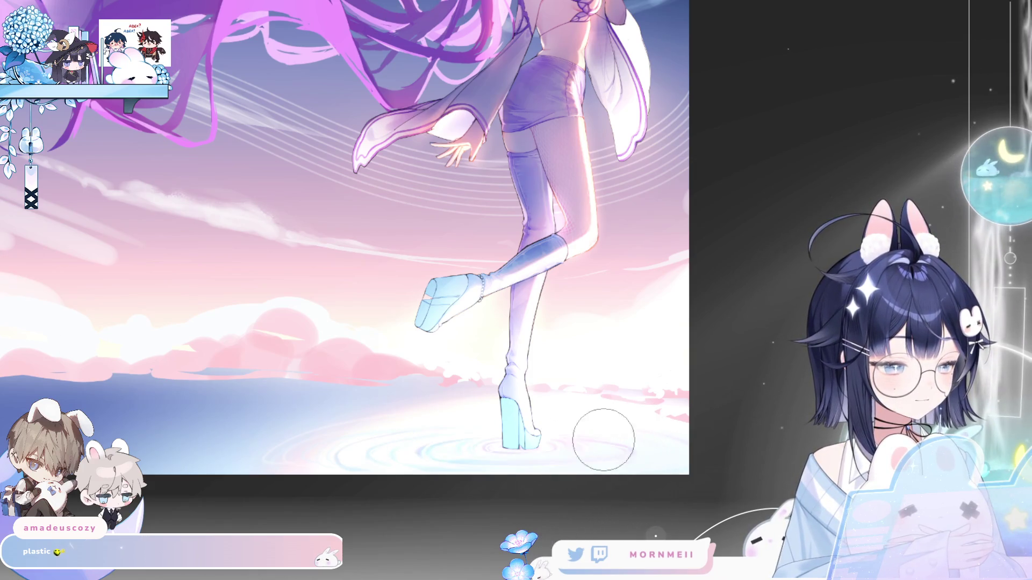
key(h)
key(h)
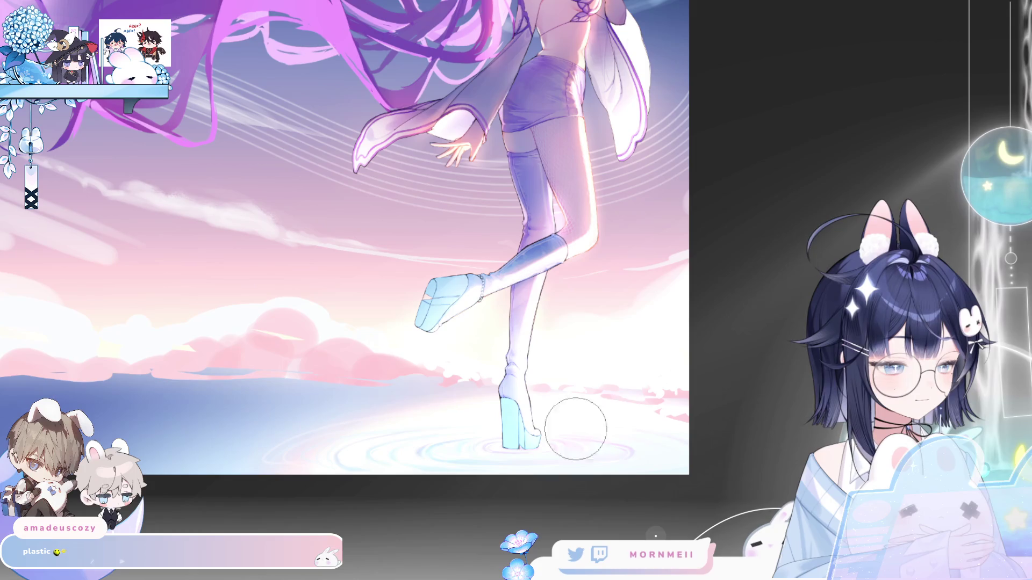
key(h)
key(h)
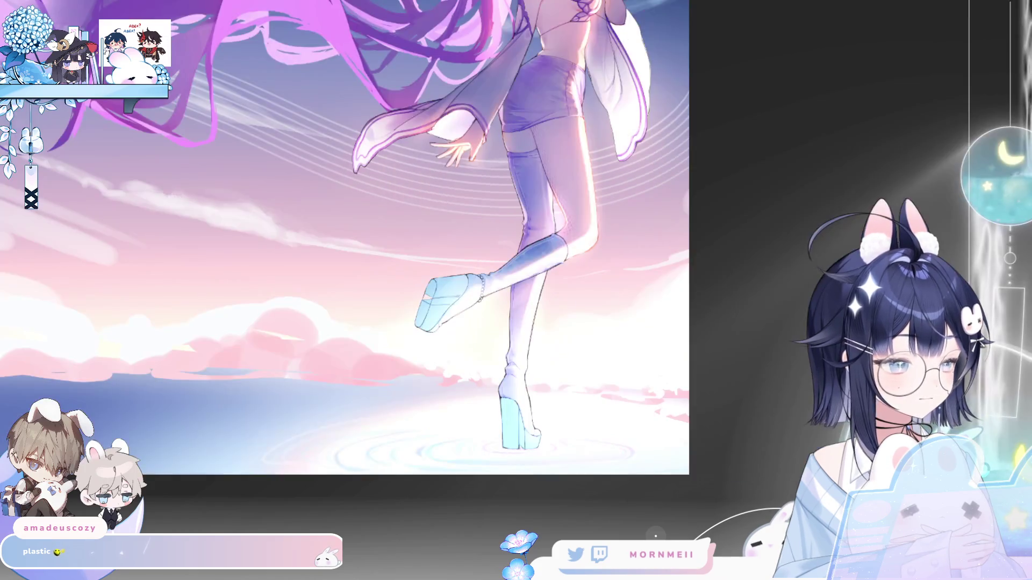
key(h)
key(h)
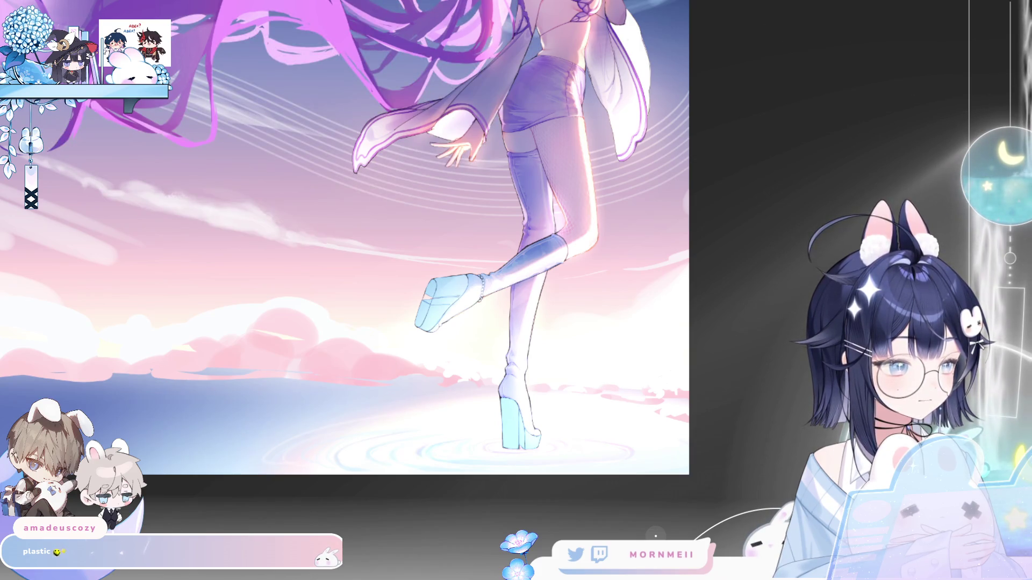
key(m)
key(m)
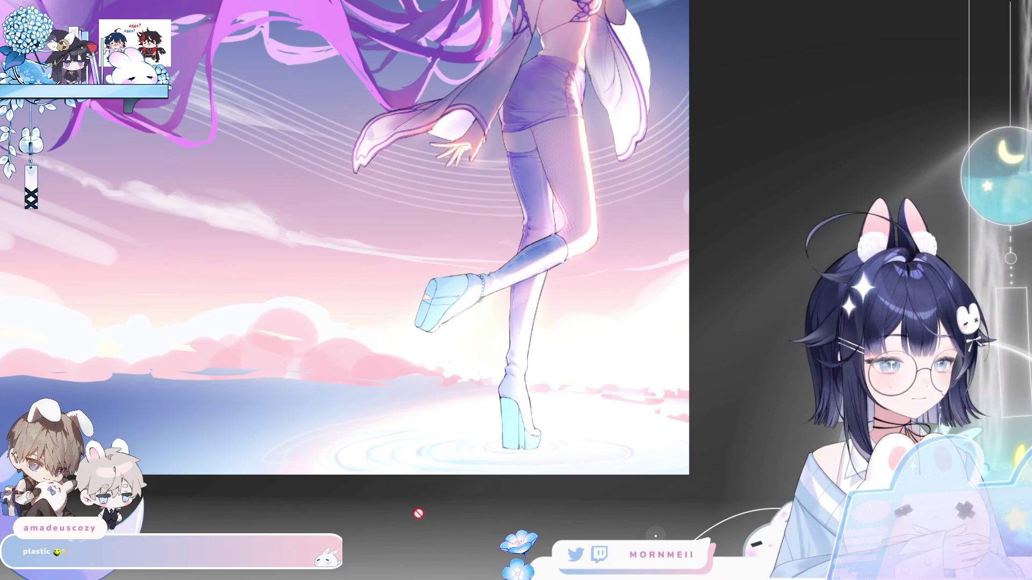
key(ctrl+0)
key(h)
key(h)
key(ctrl+plus)
key(ctrl+plus)
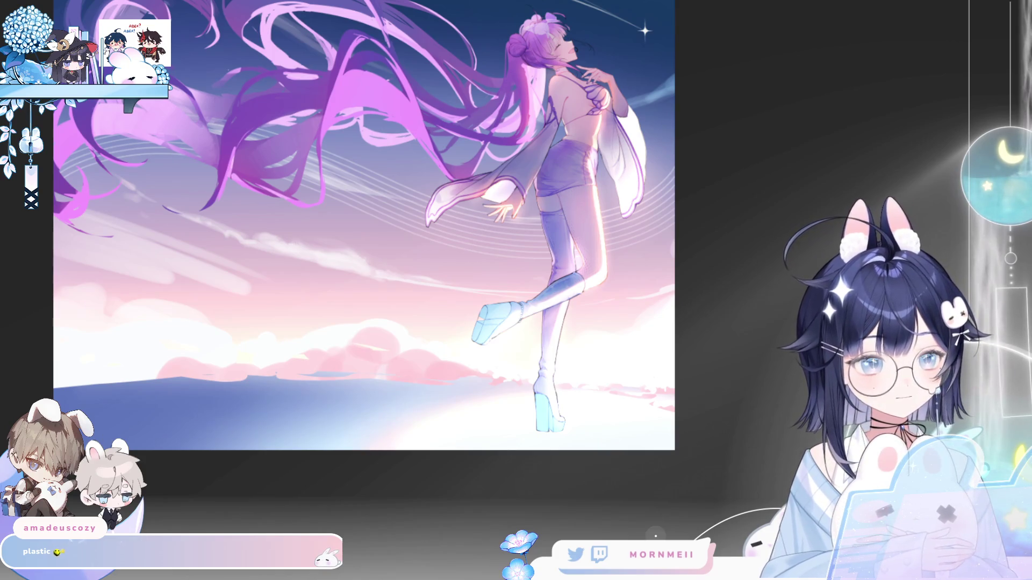
Undo the last two water edits and mirror the view to compare.
key(ctrl+z)
key(h)
key(h)
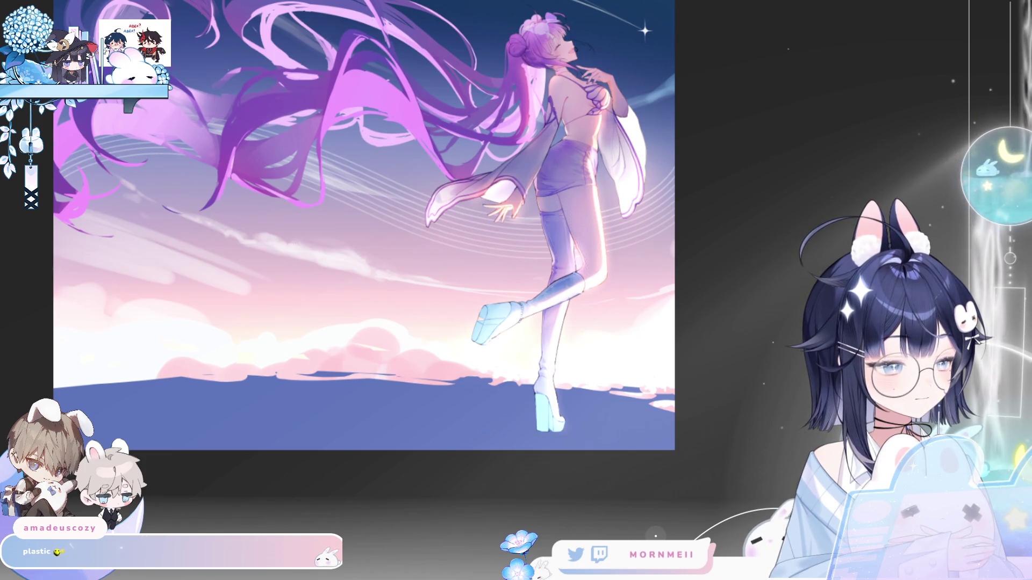
key(ctrl+z)
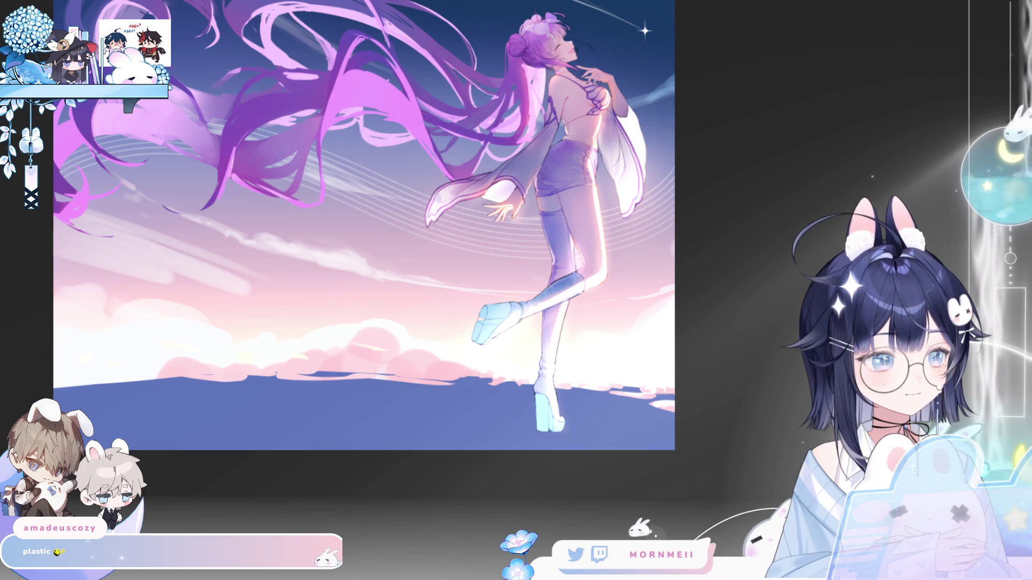
key(h)
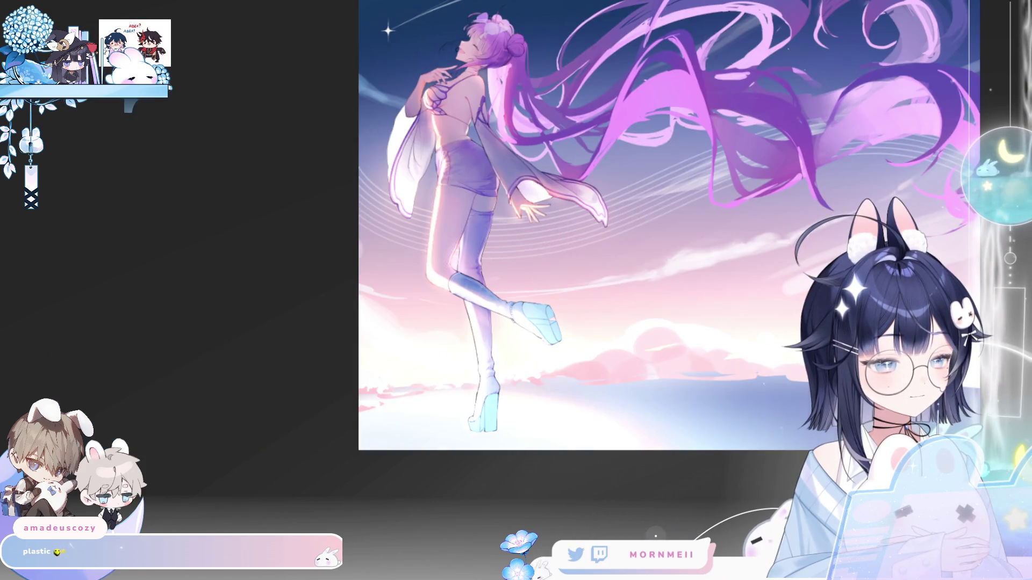
scroll(722, 459, down, 3)
drag(722, 460, 571, 546)
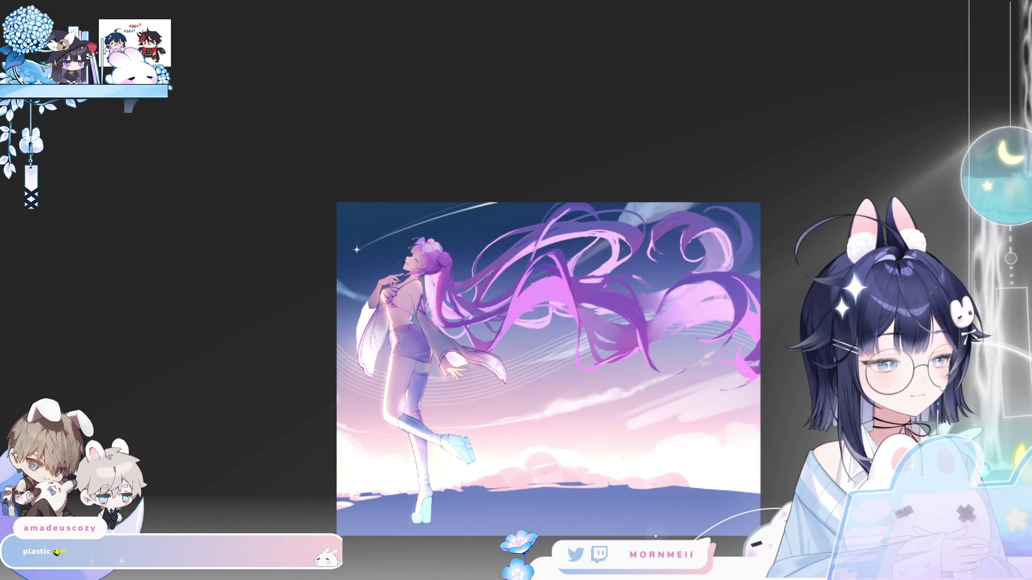
key(h)
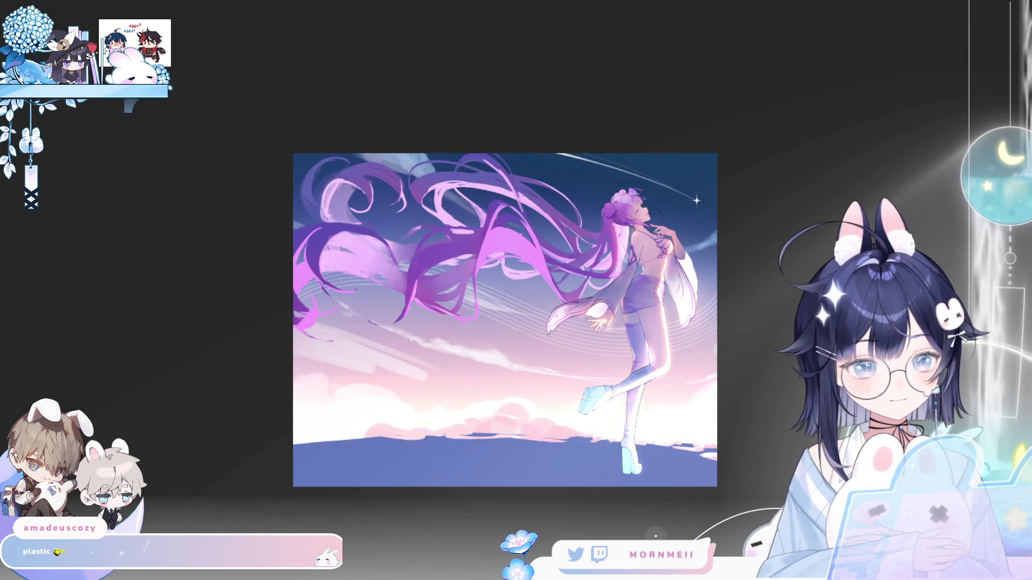
With a much larger soft brush, lighten the dark bottom ground into a light blue gradient.
key(e)
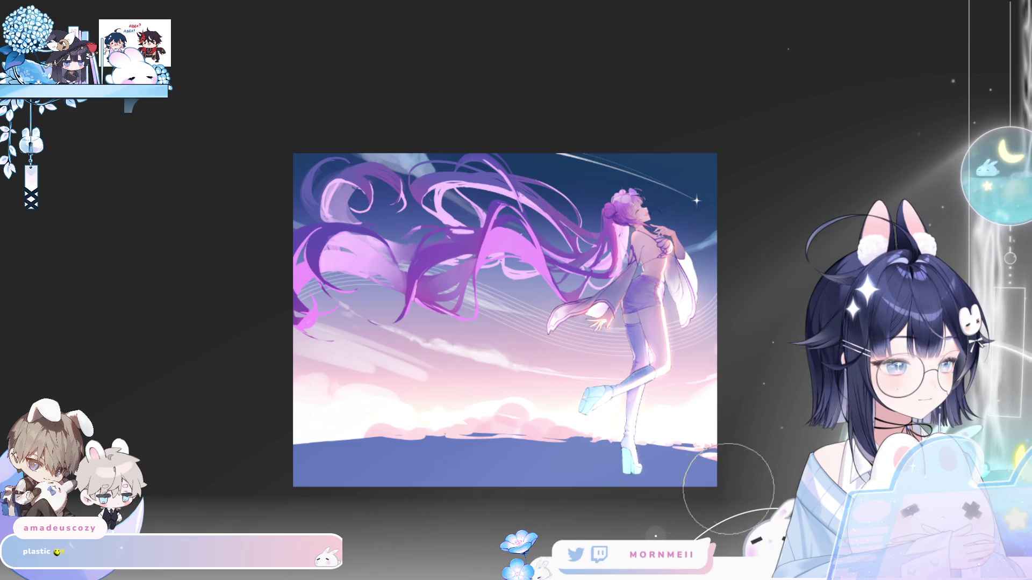
drag(265, 492, 666, 473)
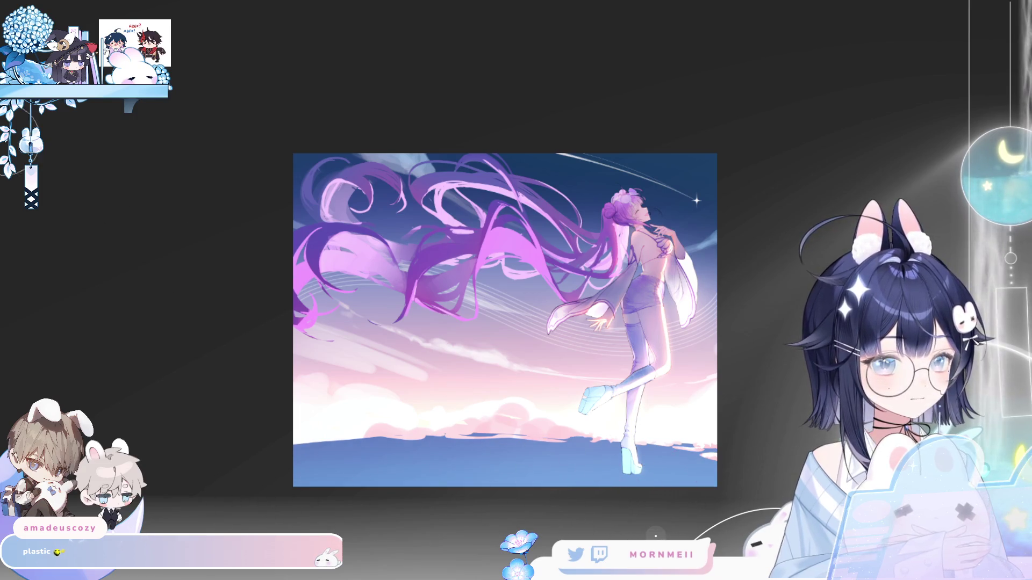
drag(263, 479, 699, 481)
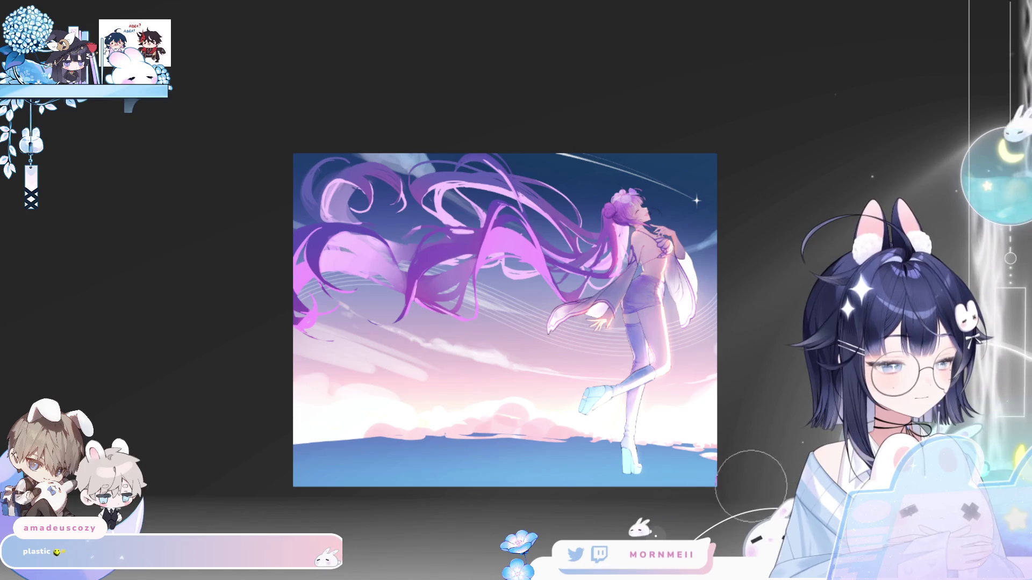
drag(317, 462, 624, 463)
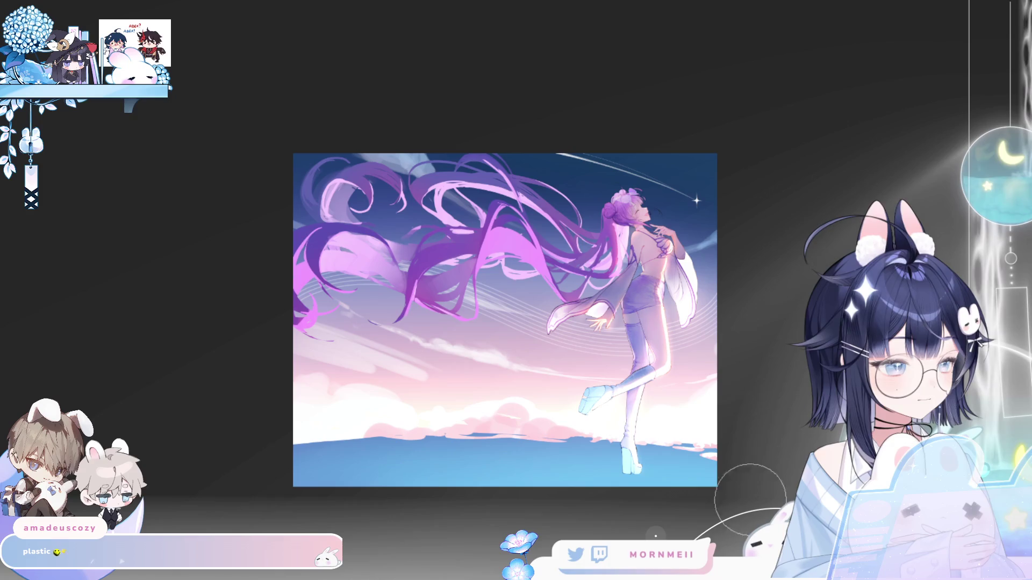
drag(257, 495, 453, 490)
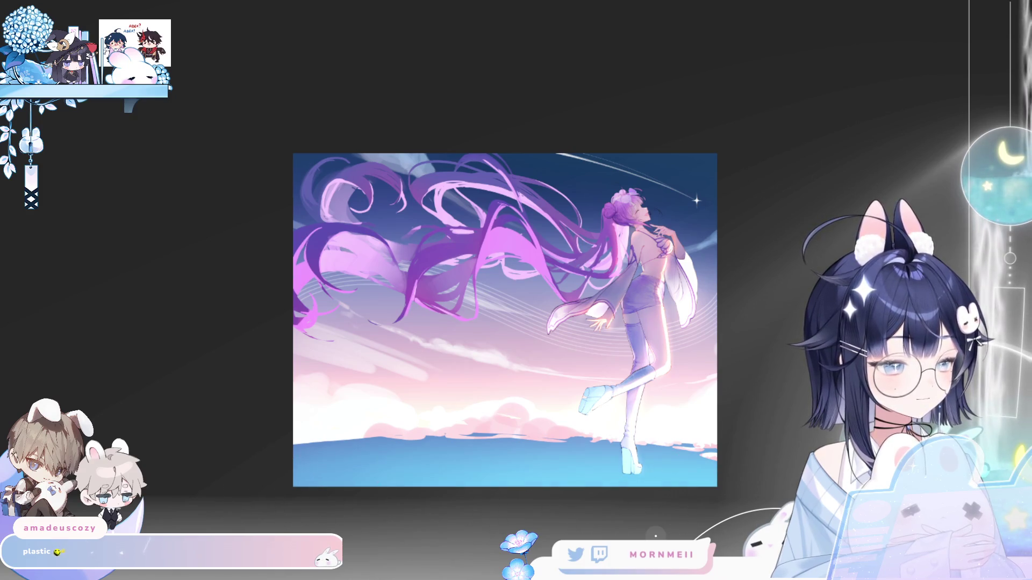
key(h)
key(h)
key(h)
key(h)
click(746, 486)
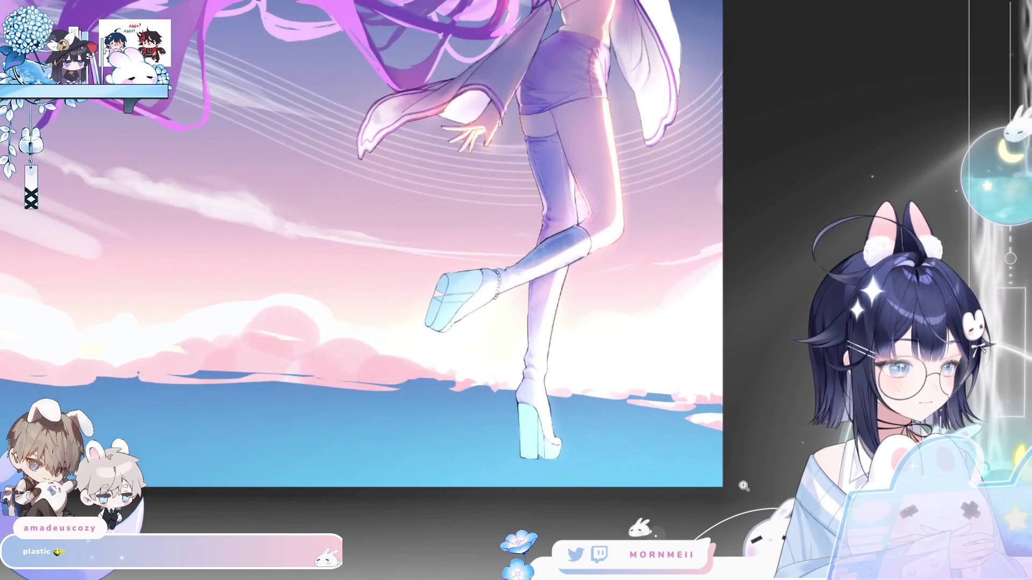
Zoom in on the boots and draw a thin white ellipse around the heel's base.
key(ctrl+0)
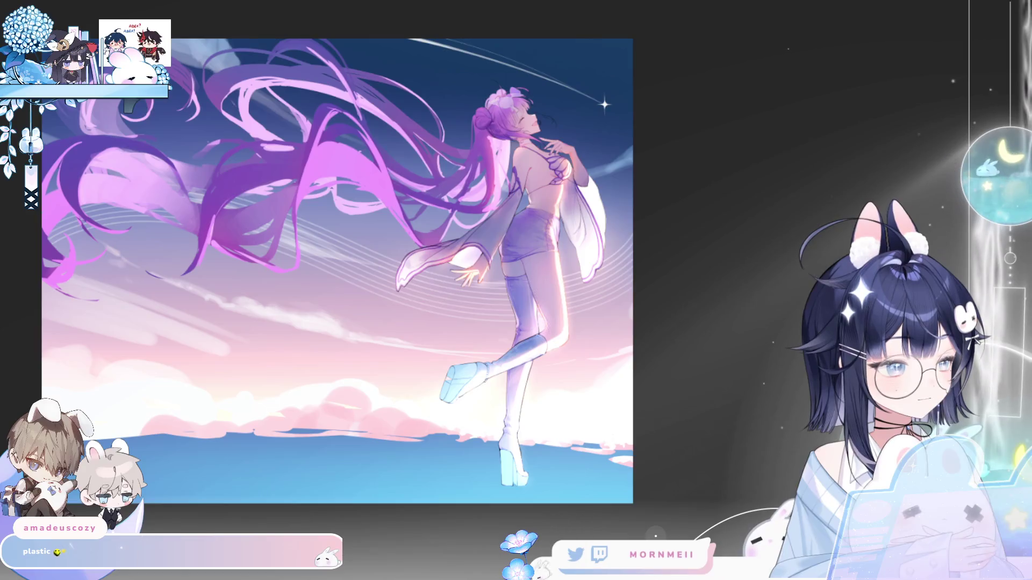
click(337, 352)
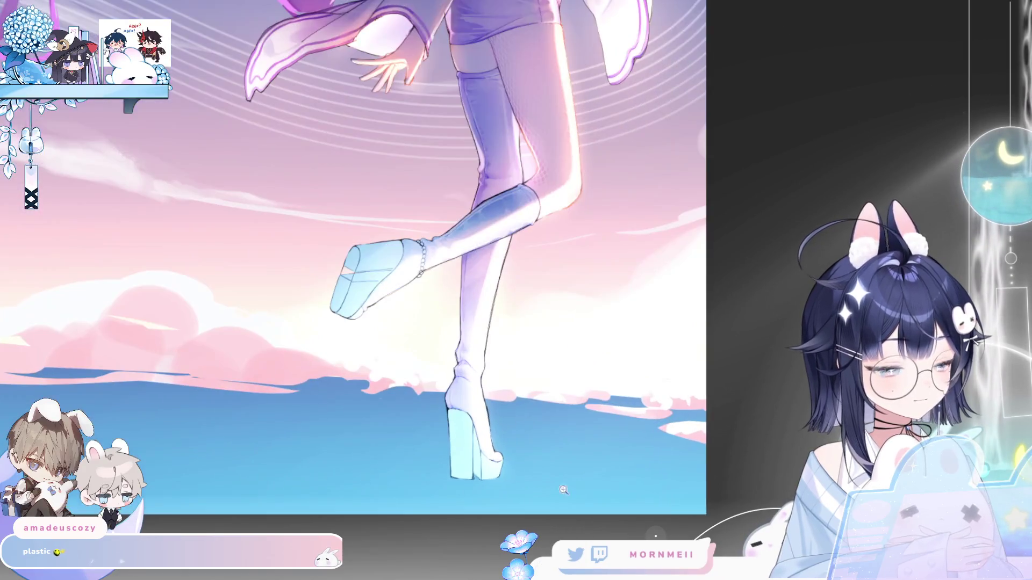
click(336, 352)
click(336, 352)
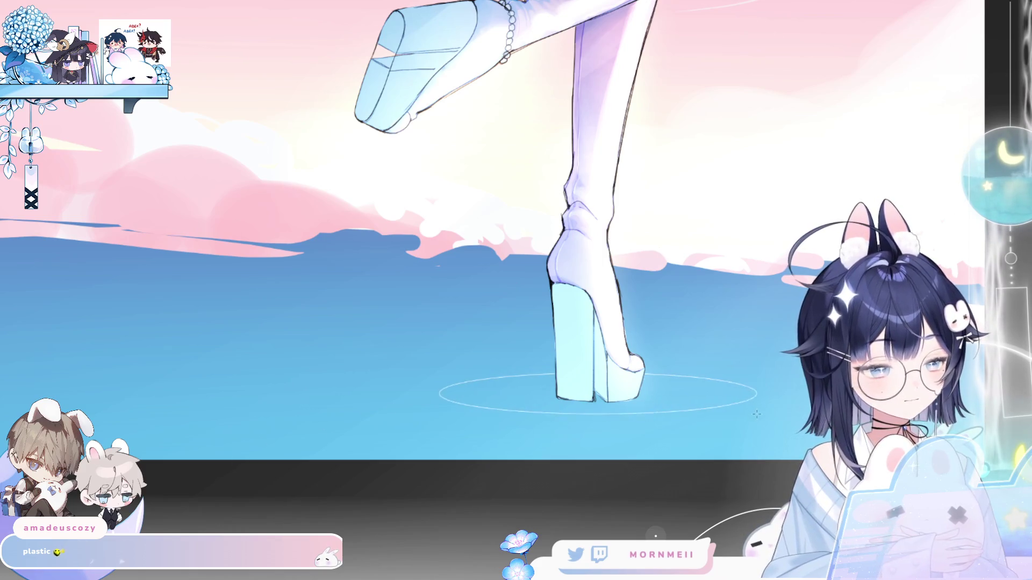
drag(500, 386, 691, 413)
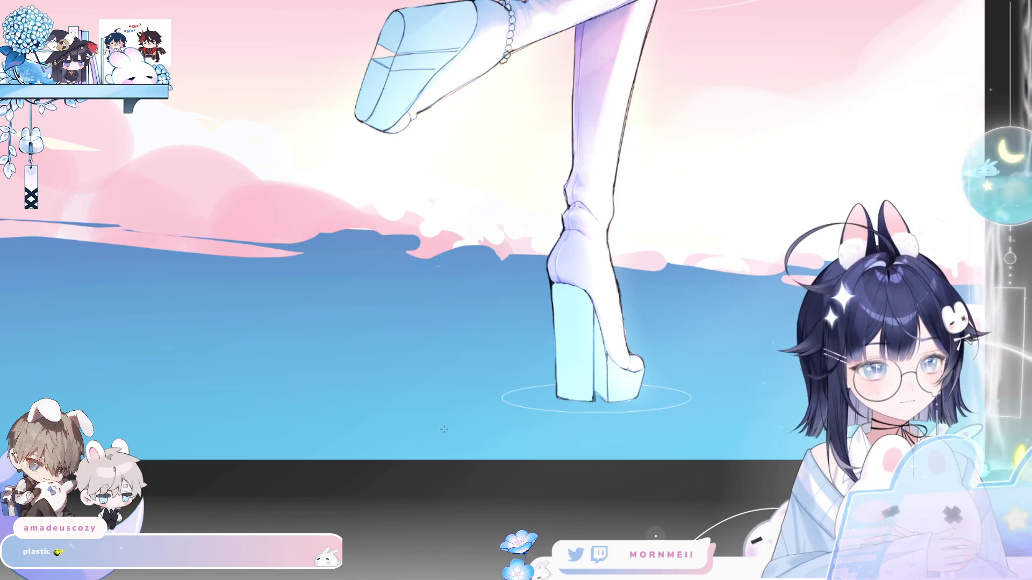
key(ctrl+t)
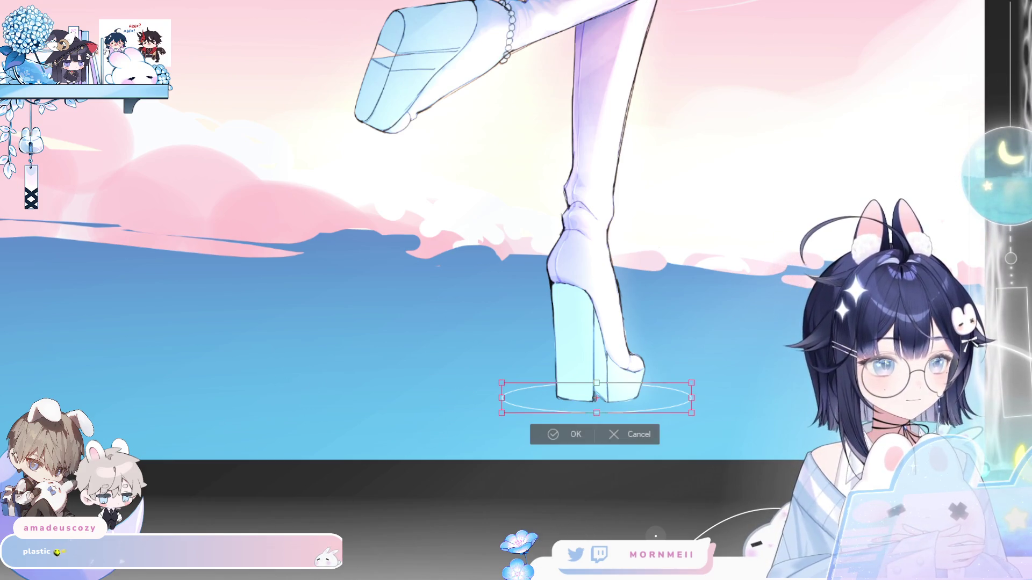
Enlarge the first ripple ellipse around the platform heel and commit it.
mouse_move(597, 413)
mouse_down()
mouse_move(602, 421)
mouse_move(632, 409)
mouse_up()
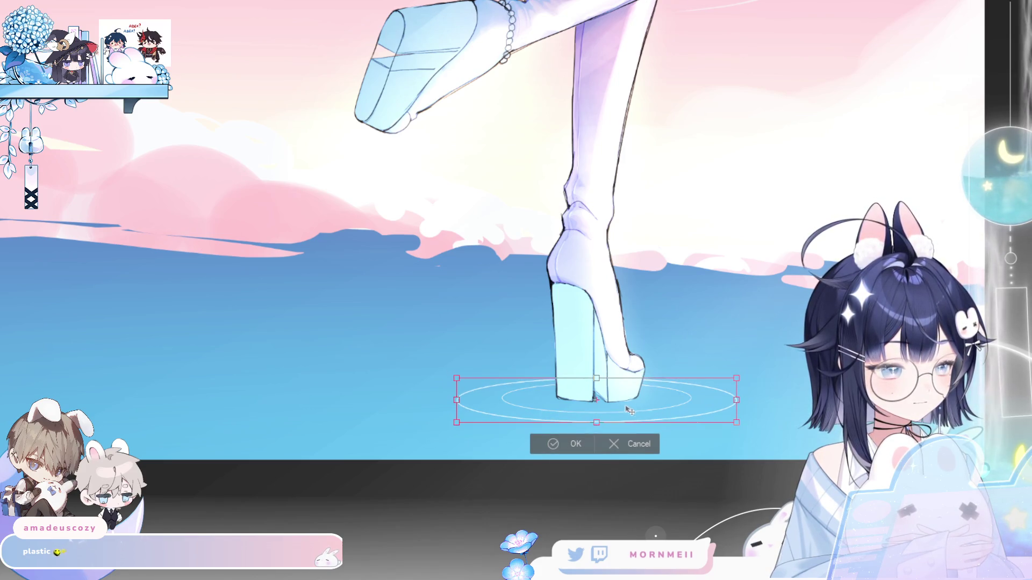
click(571, 446)
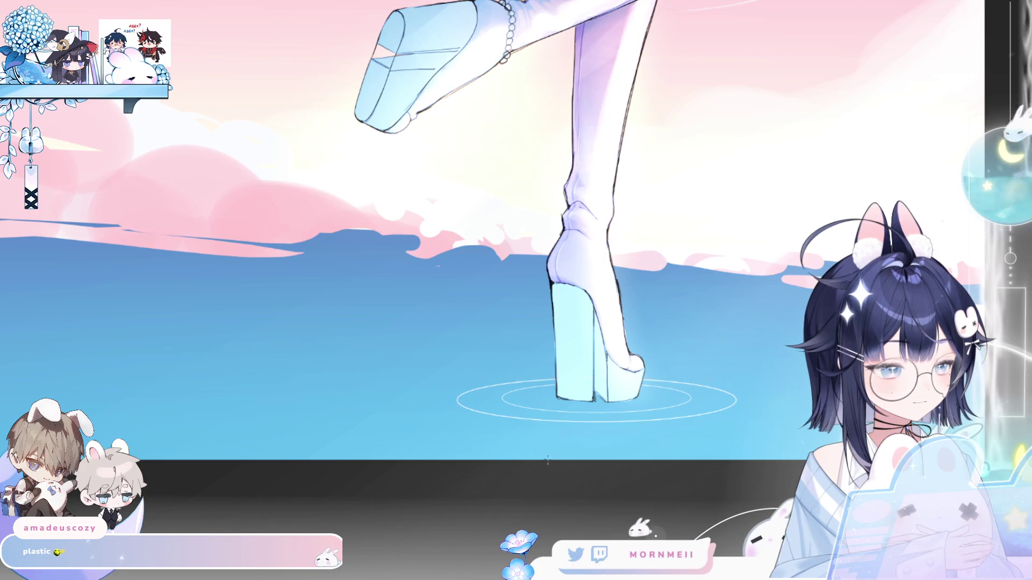
scroll(508, 492, down, 3)
scroll(508, 492, down, 2)
scroll(381, 514, up, 4)
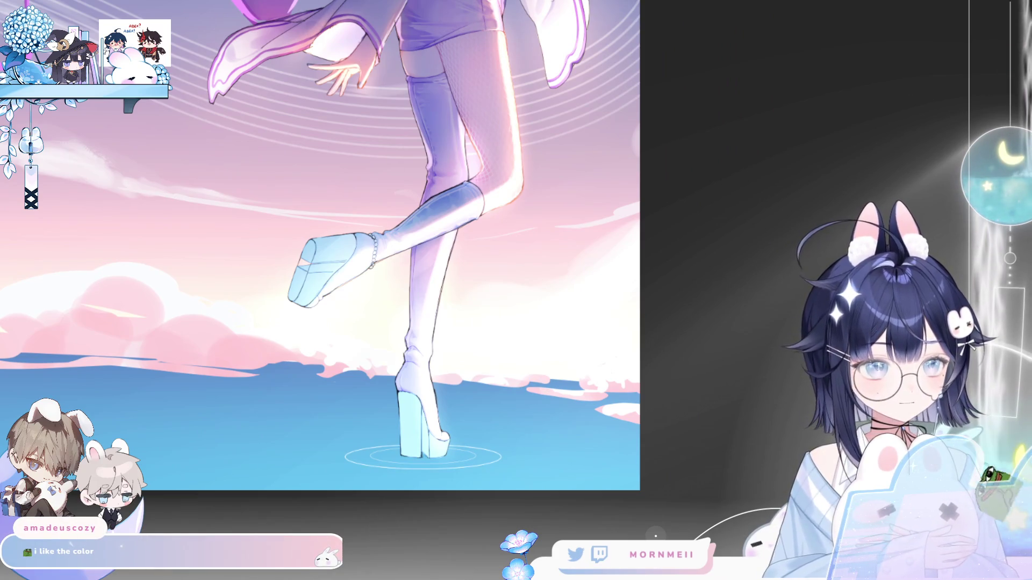
Scale the water ripple larger around the heel twice, committing each transform.
key(ctrl+t)
mouse_move(424, 469)
mouse_down()
mouse_move(423, 480)
mouse_move(444, 465)
mouse_up()
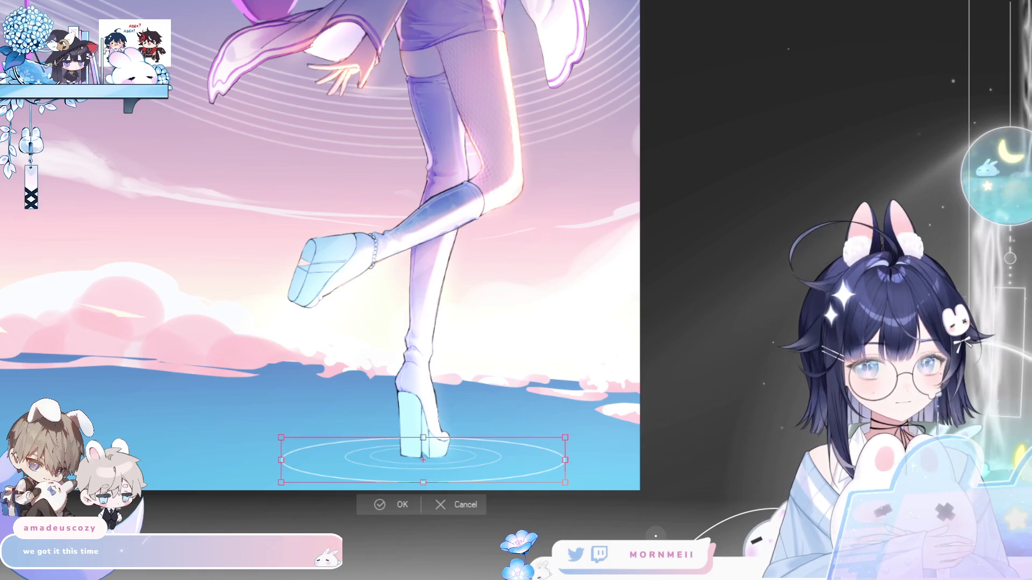
click(388, 507)
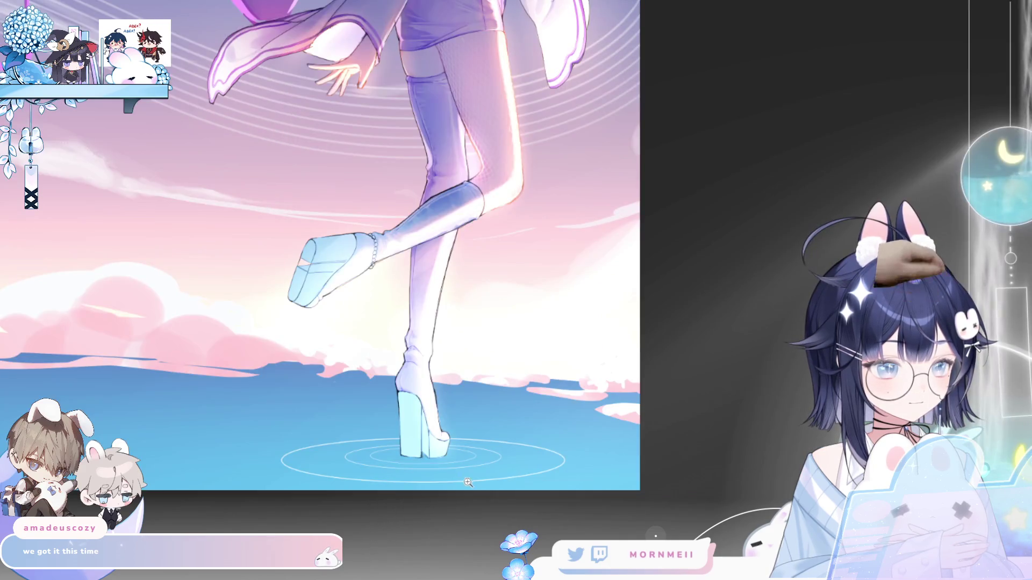
scroll(468, 483, down, 5)
scroll(437, 502, up, 5)
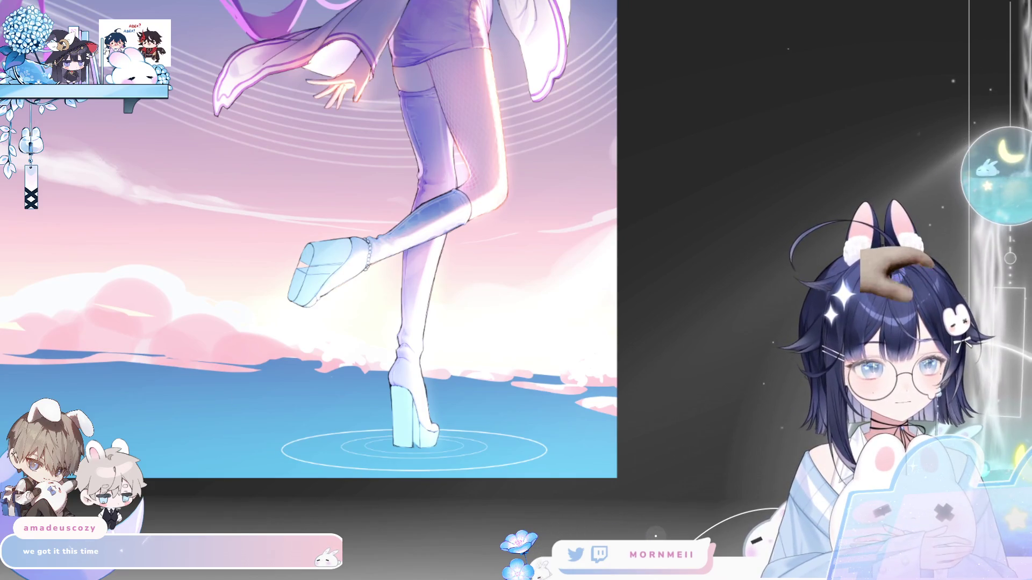
key(ctrl+t)
mouse_move(414, 454)
mouse_down()
mouse_move(409, 484)
mouse_move(422, 476)
mouse_up()
click(386, 508)
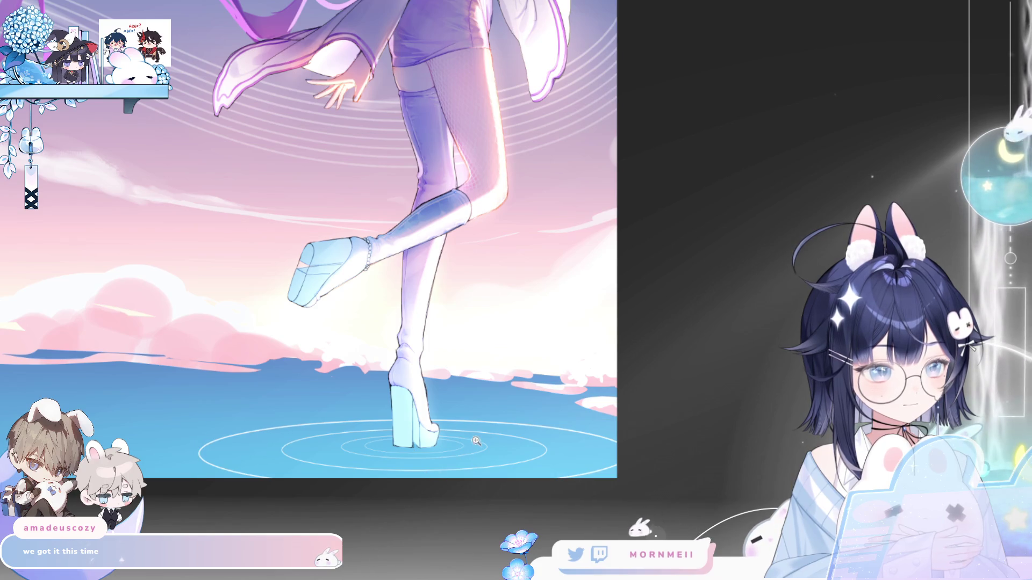
Check the ripples in a mirrored view, then transform them and shrink them slightly inward.
key(ctrl+minus)
key(h)
mouse_move(375, 545)
mouse_down()
mouse_move(453, 463)
mouse_move(478, 466)
mouse_move(473, 478)
mouse_up()
key(ctrl+t)
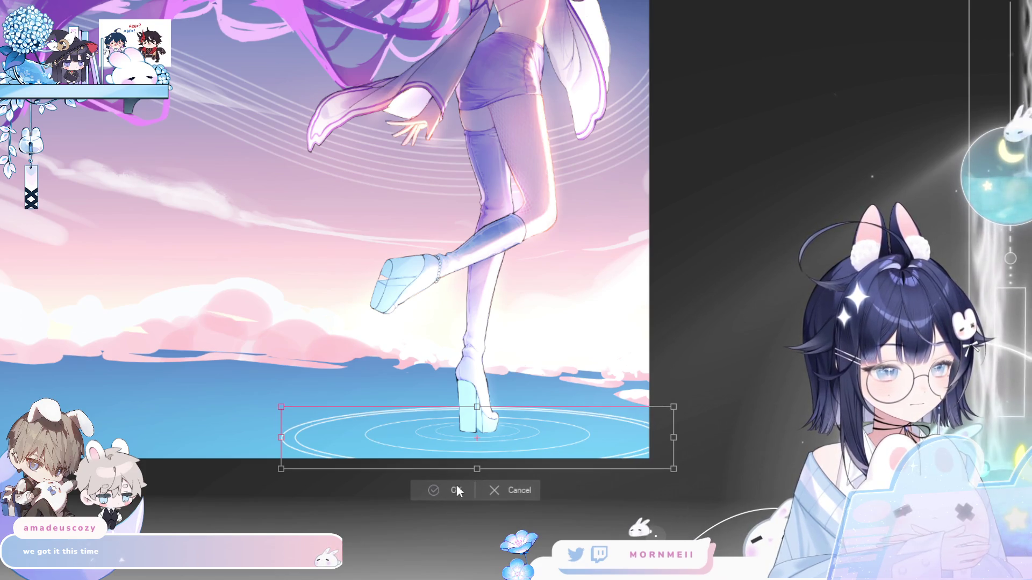
click(456, 486)
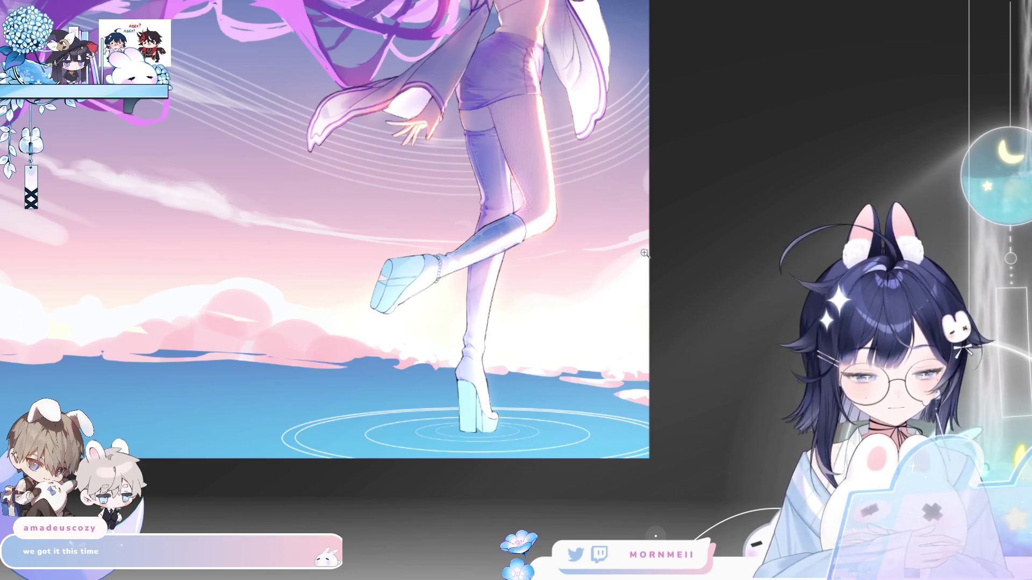
key(ctrl+t)
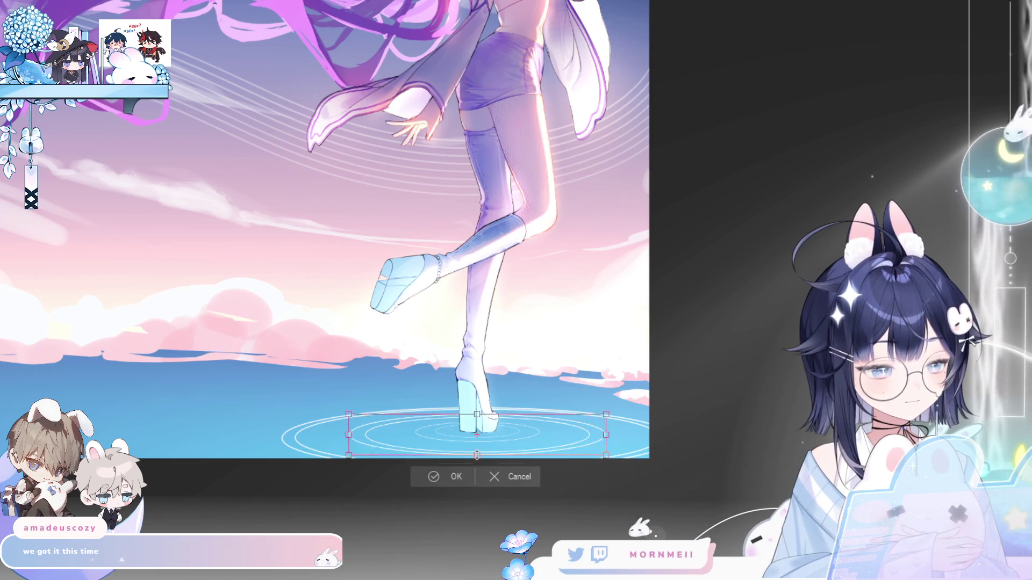
drag(477, 457, 477, 456)
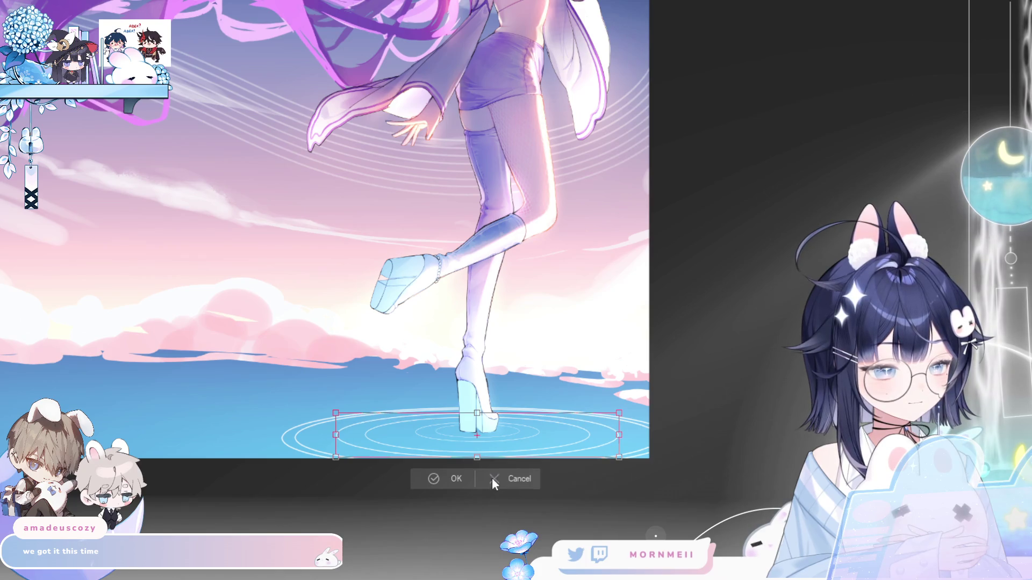
click(452, 479)
Widen the ripples slightly around their centre and recheck them in a mirrored view.
key(ctrl+minus)
key(h)
key(h)
key(ctrl+0)
click(594, 422)
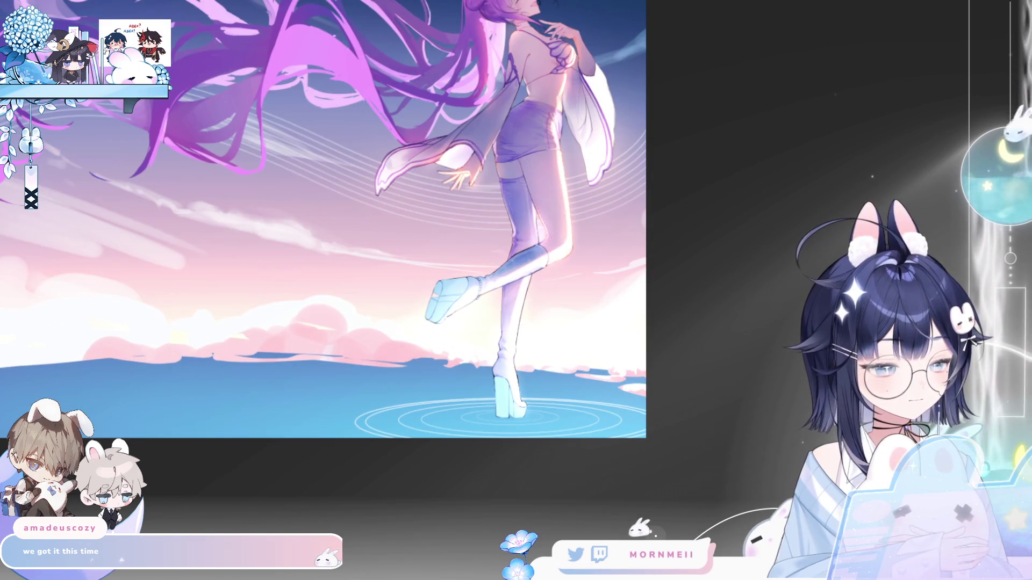
key(ctrl+t)
drag(510, 448, 510, 448)
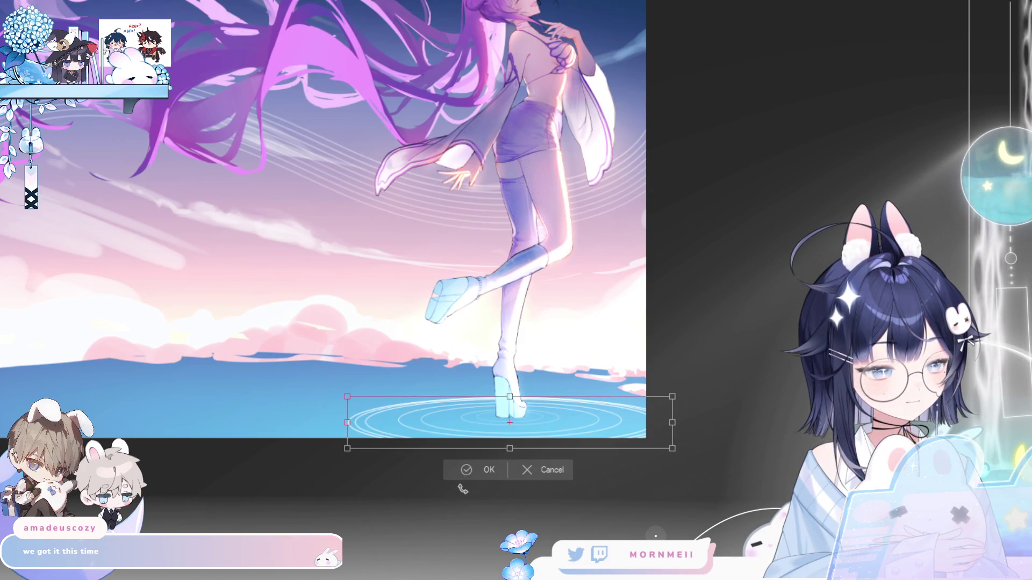
key(Return)
key(h)
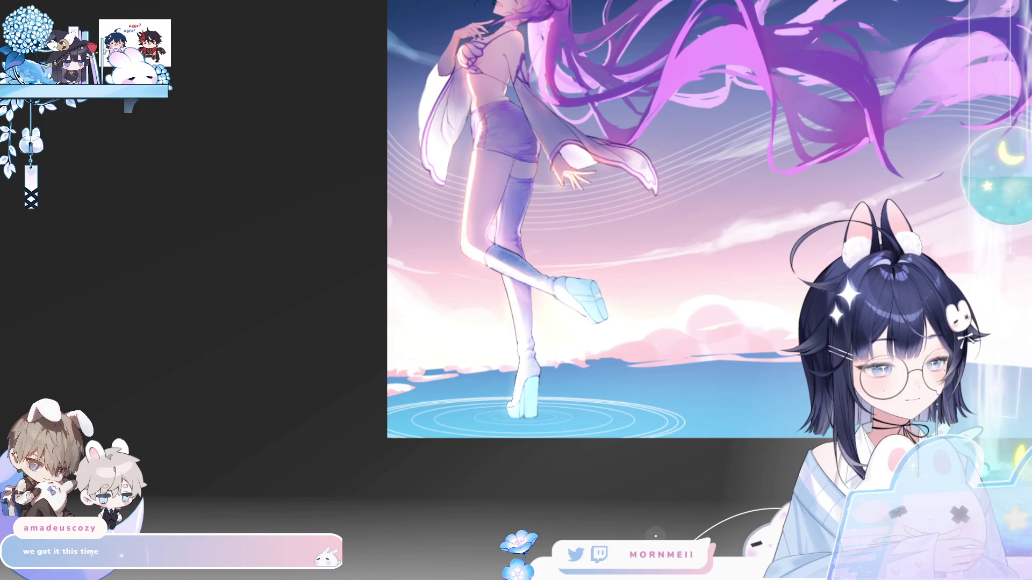
key(h)
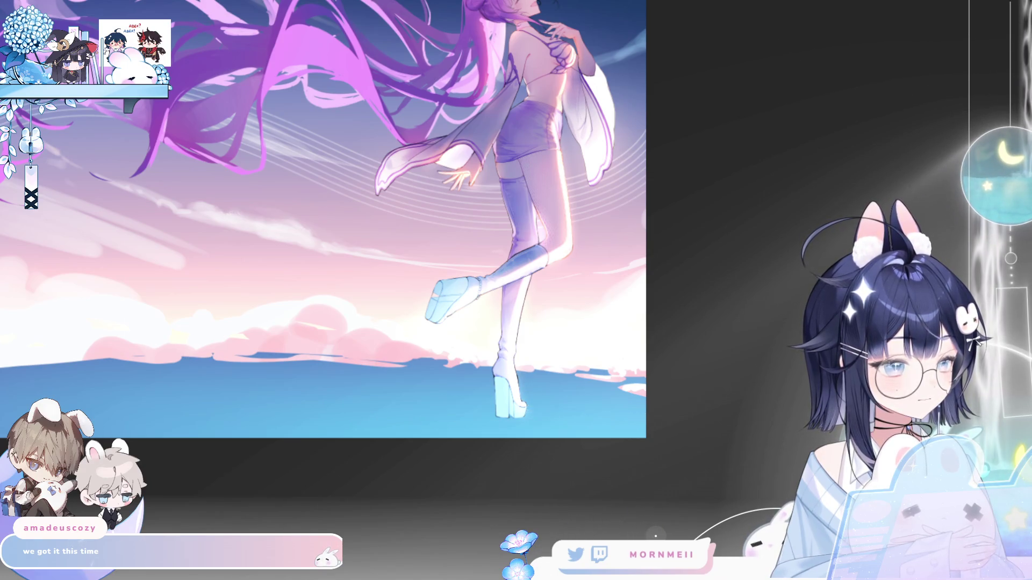
click(471, 425)
click(546, 401)
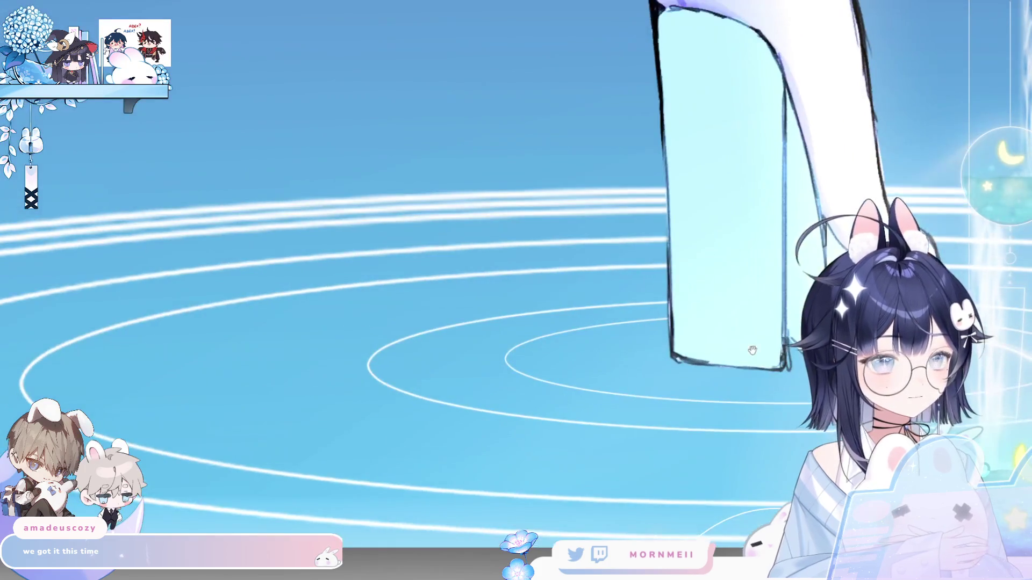
click(407, 300)
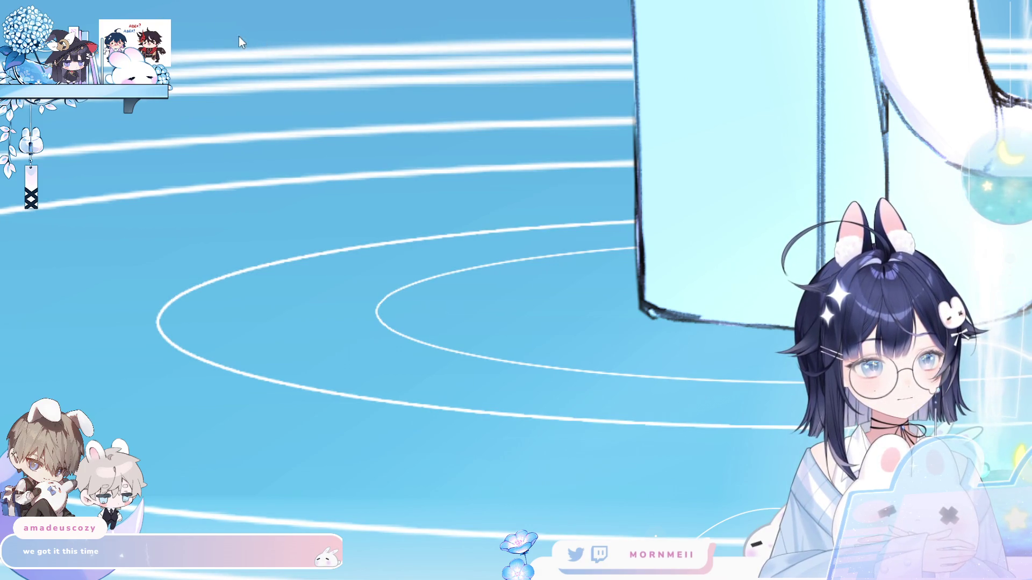
scroll(484, 213, down, 5)
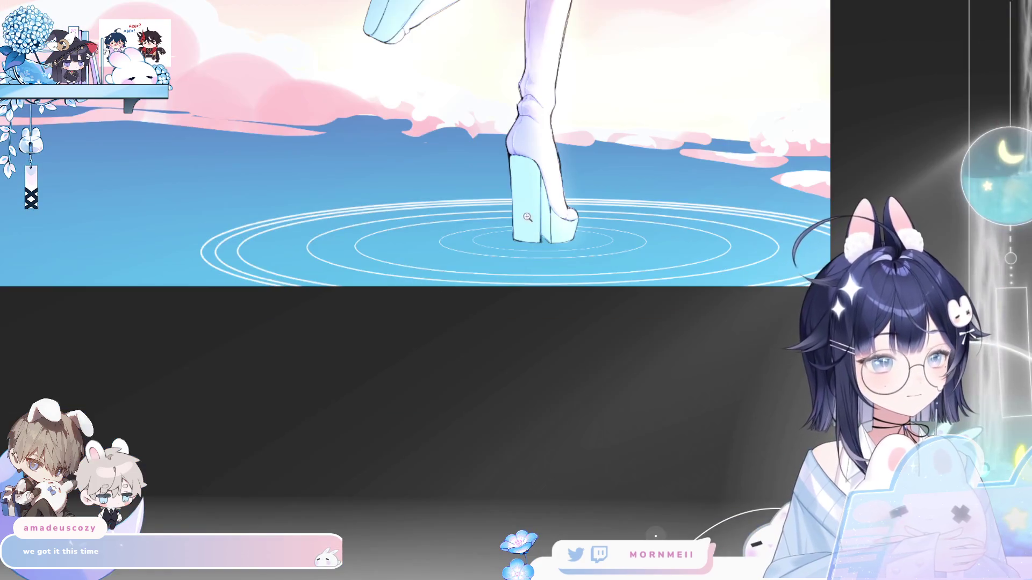
scroll(479, 214, up, 5)
click(525, 251)
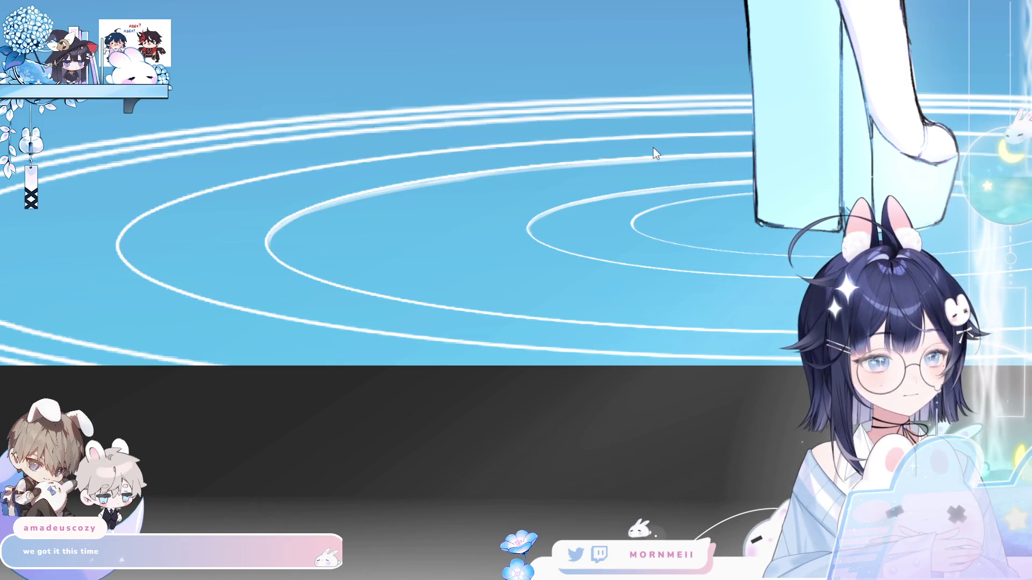
Airbrush soft lighter strokes on the water beside the boot's ripples, checking in a flipped view.
key(ctrl+minus)
key(h)
drag(276, 363, 583, 357)
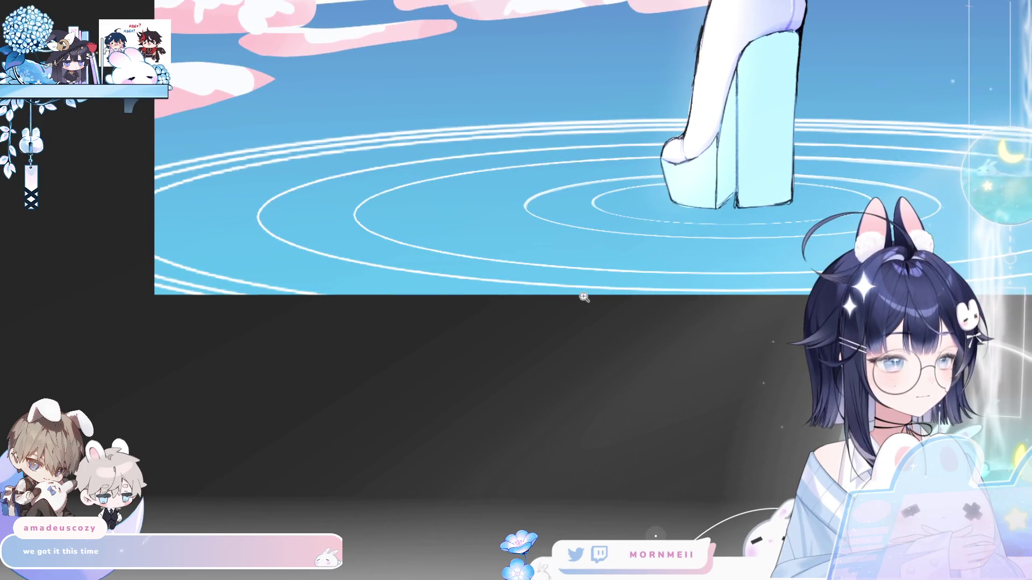
click(403, 188)
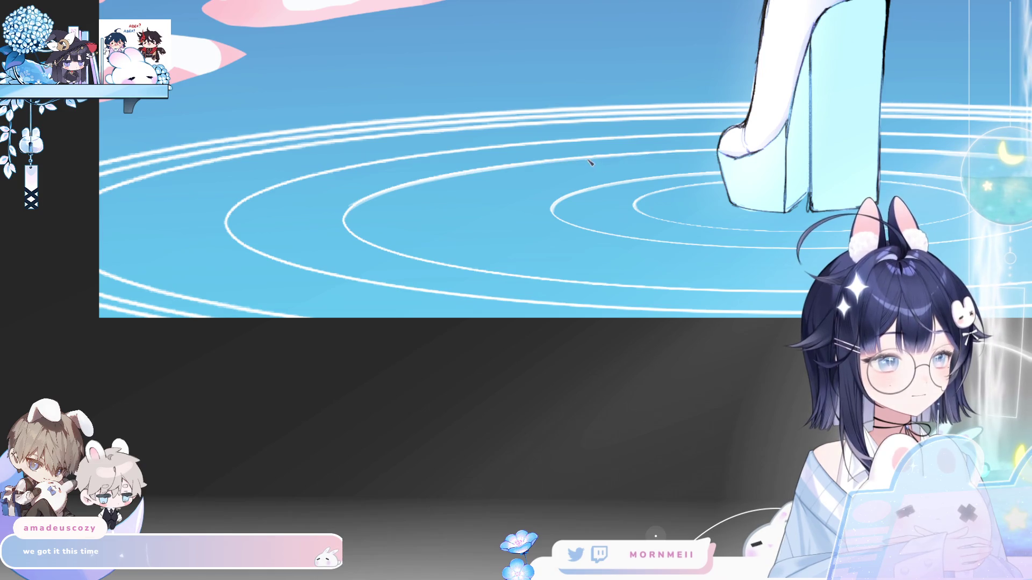
scroll(594, 295, down, 3)
scroll(572, 358, up, 5)
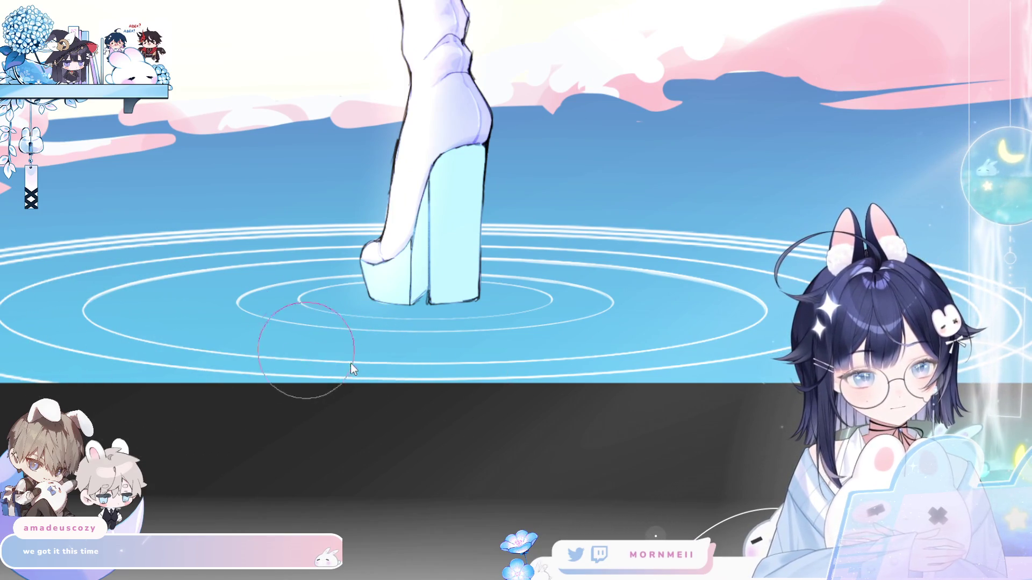
mouse_move(299, 355)
mouse_down()
mouse_move(369, 341)
mouse_move(414, 345)
mouse_up()
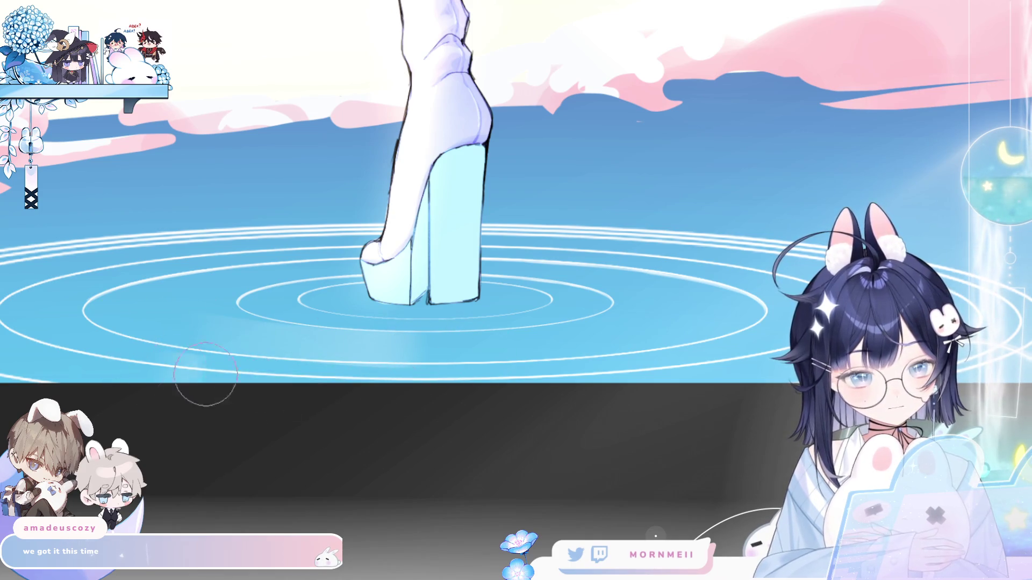
key(h)
drag(765, 251, 555, 302)
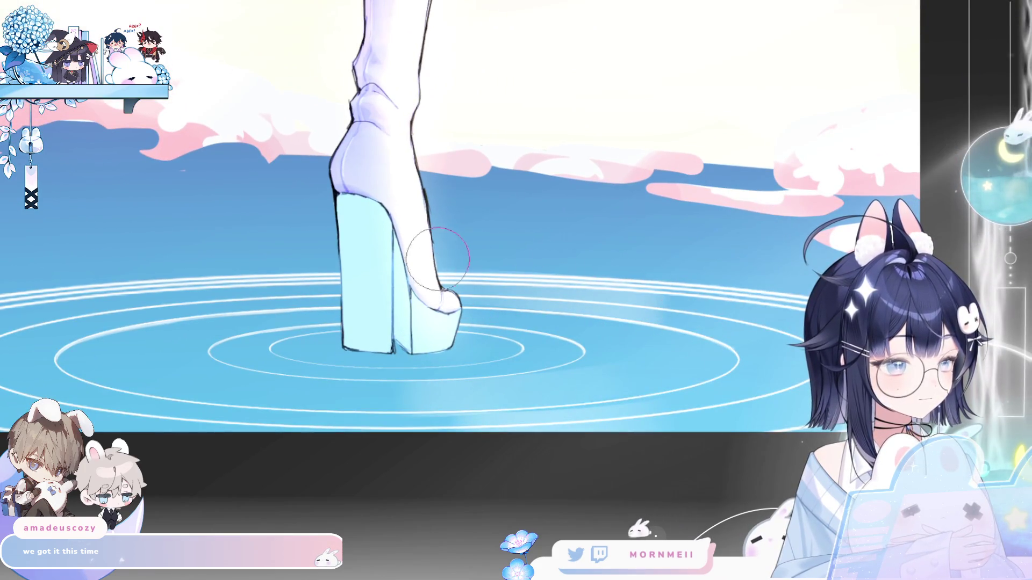
scroll(620, 282, down, 1)
drag(619, 282, 216, 529)
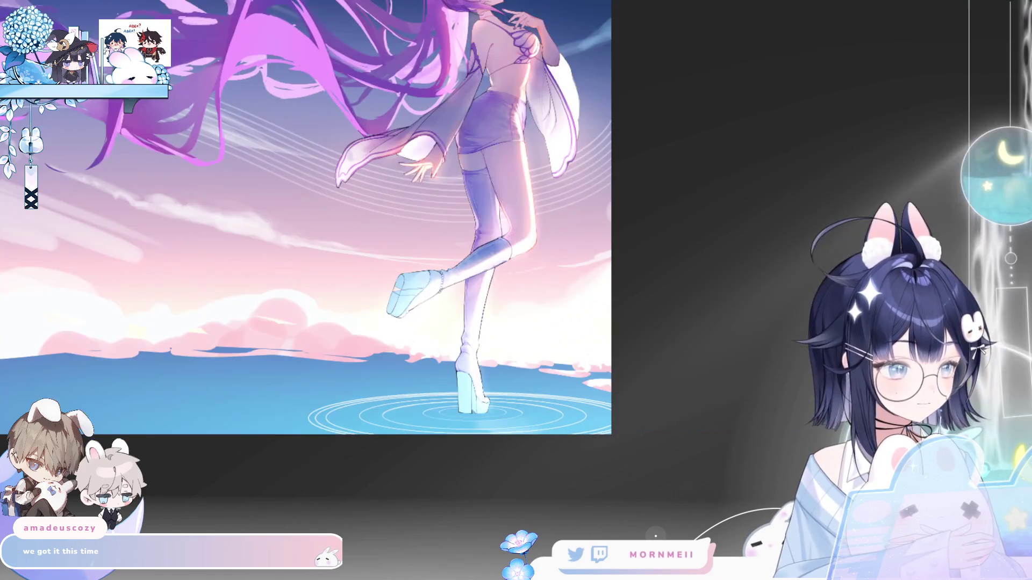
click(522, 469)
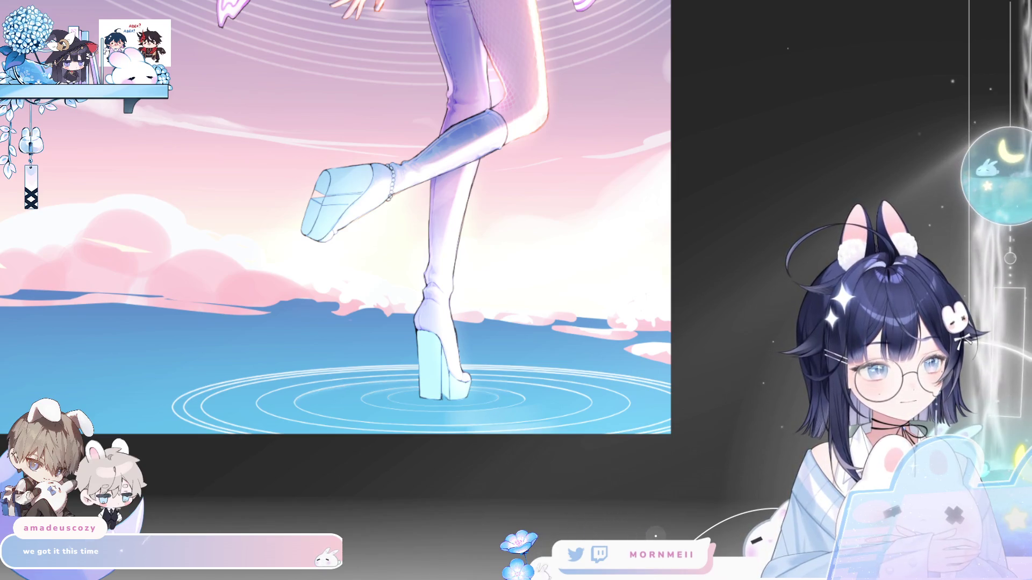
click(427, 374)
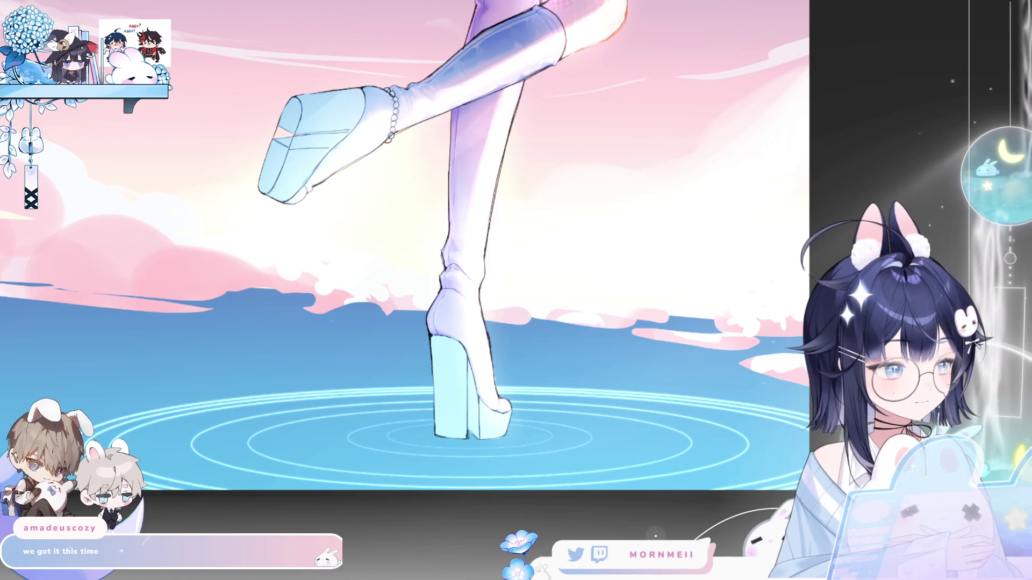
scroll(523, 440, down, 5)
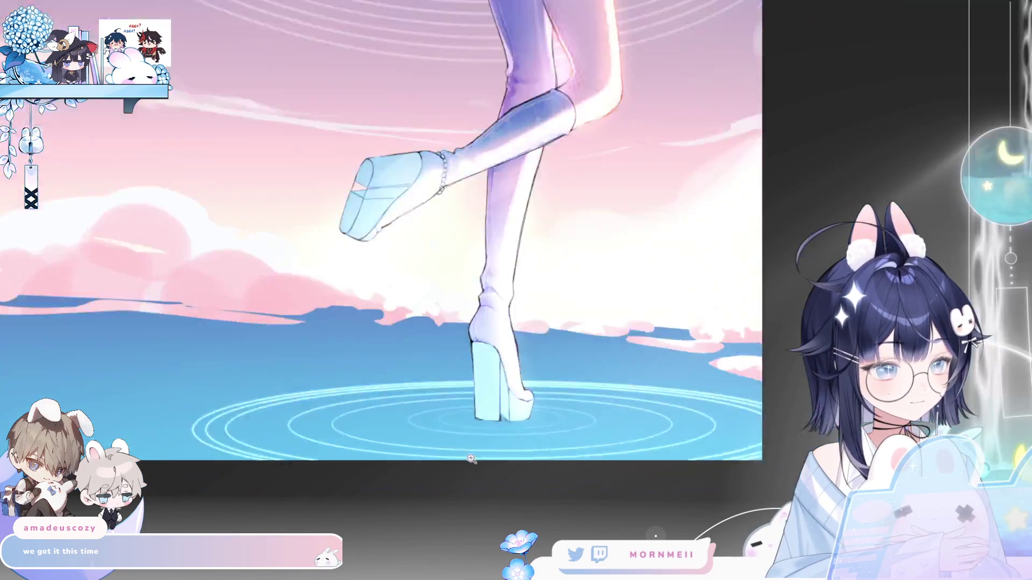
scroll(509, 480, up, 5)
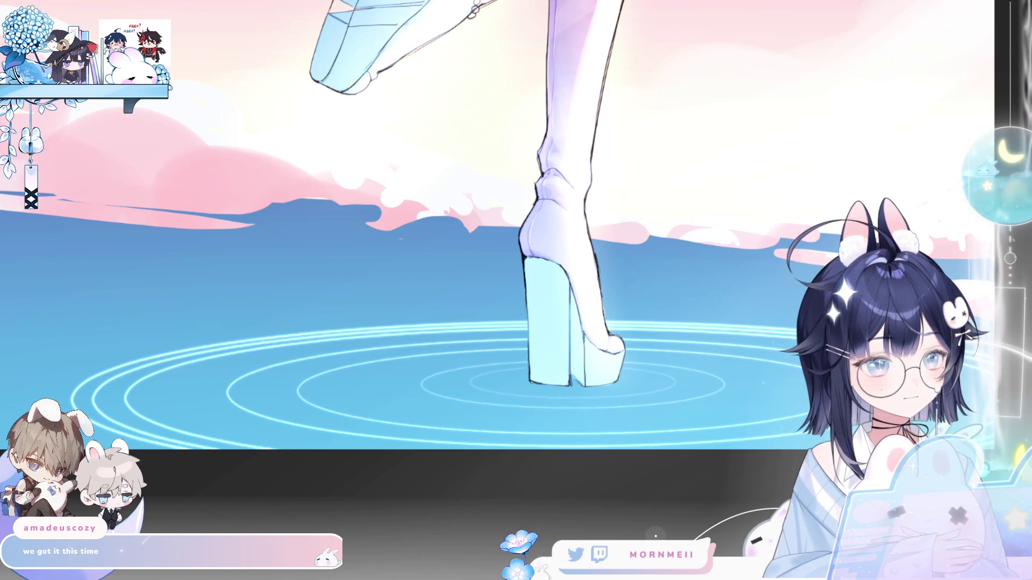
click(171, 380)
click(171, 380)
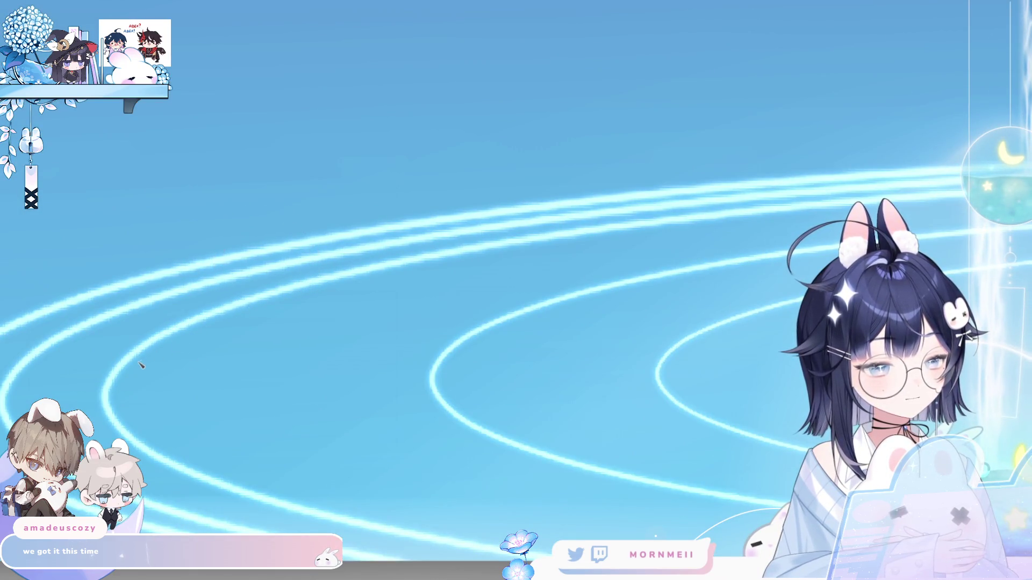
scroll(560, 268, down, 3)
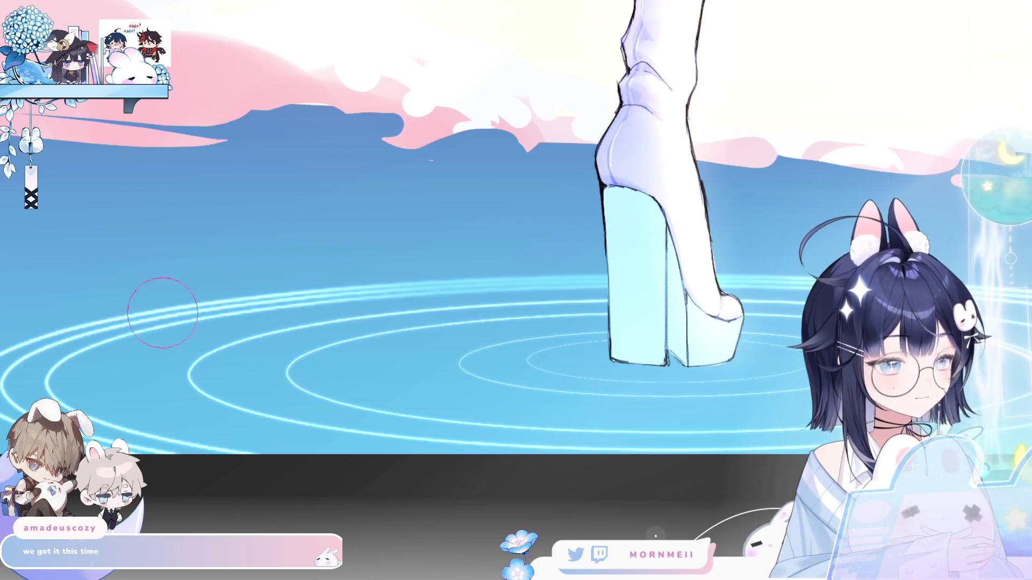
scroll(527, 292, down, 3)
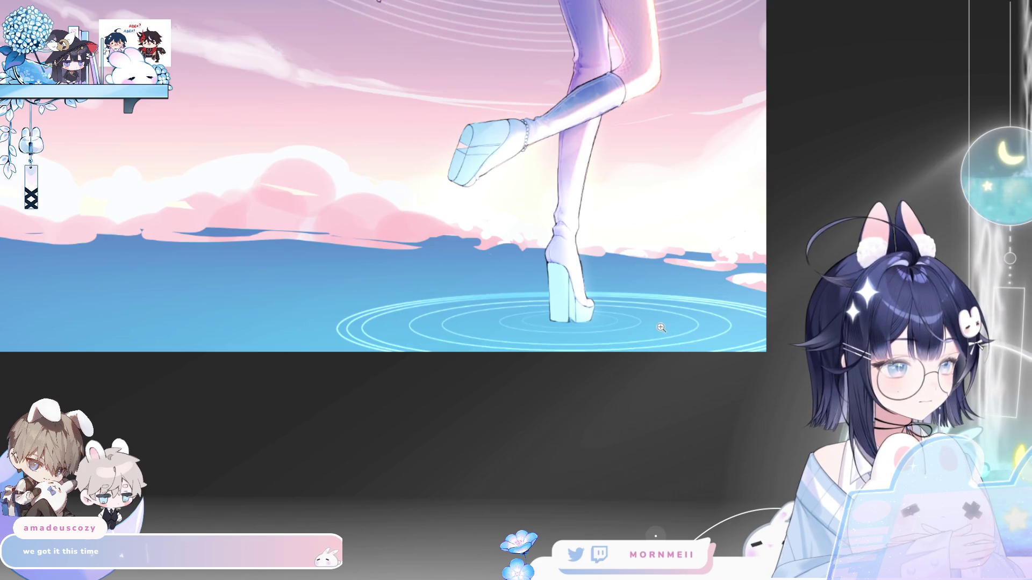
Lasso-select the water area around the ripples, refine the edge near the heel, then deselect.
scroll(661, 327, down, 2)
scroll(324, 342, up, 4)
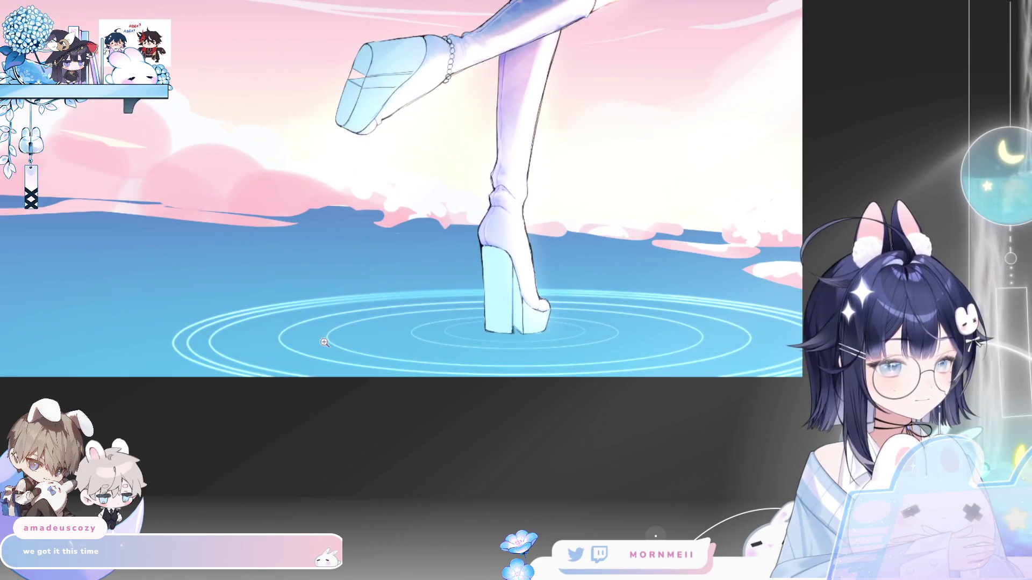
mouse_move(371, 391)
mouse_down()
mouse_move(271, 352)
mouse_move(261, 331)
mouse_move(407, 296)
mouse_up()
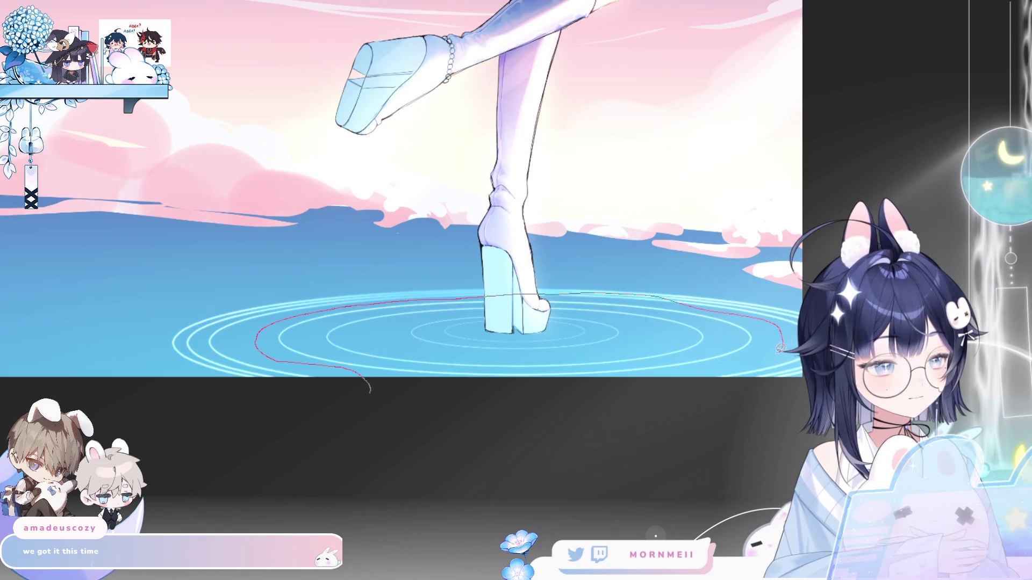
drag(801, 421, 340, 428)
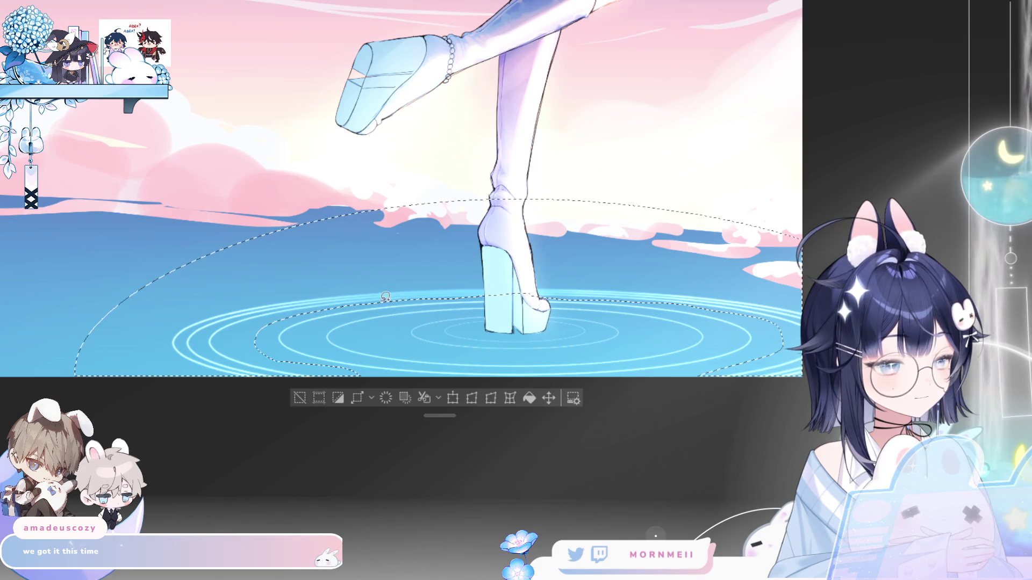
drag(482, 294, 613, 297)
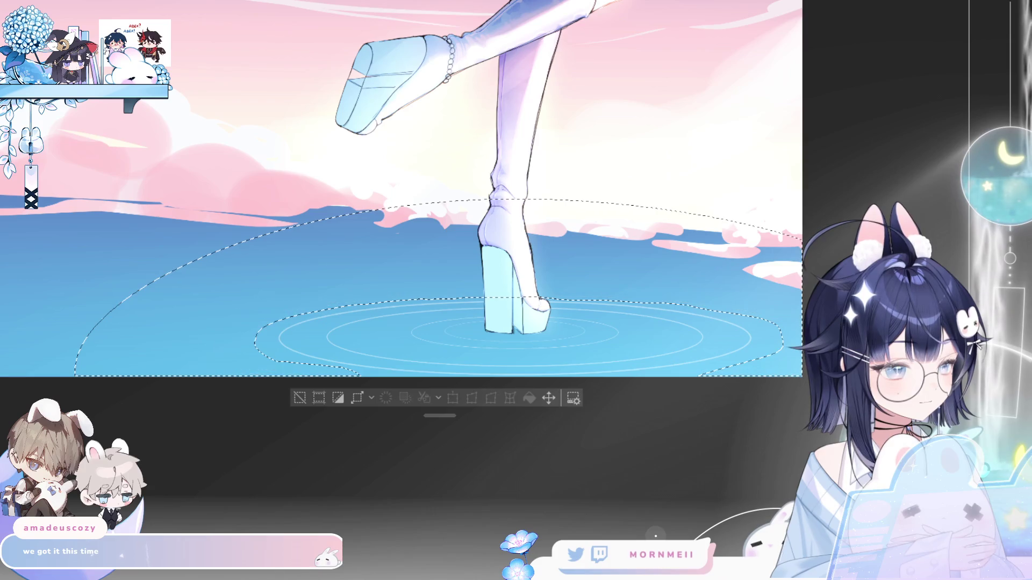
click(299, 398)
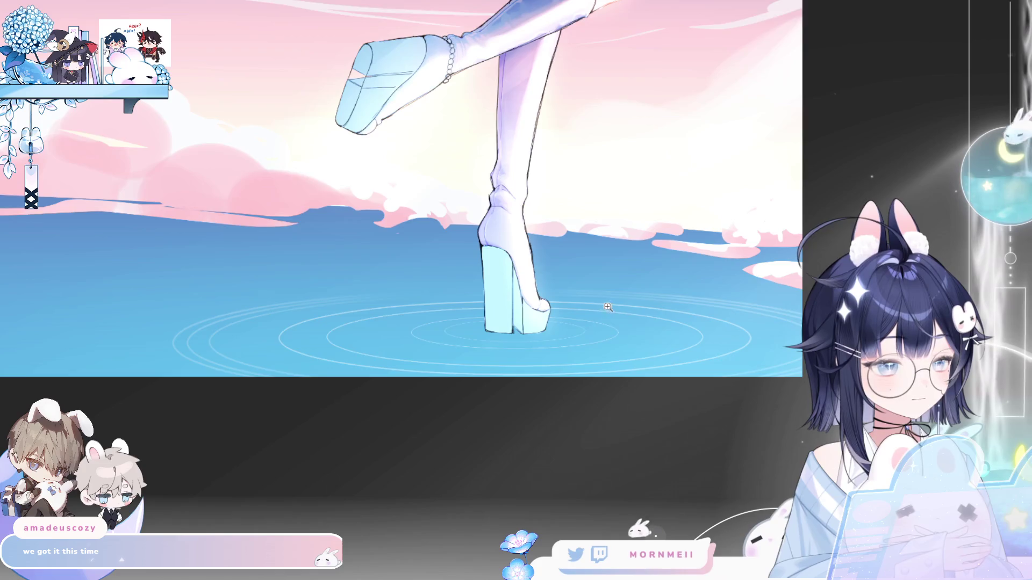
scroll(617, 306, up, 2)
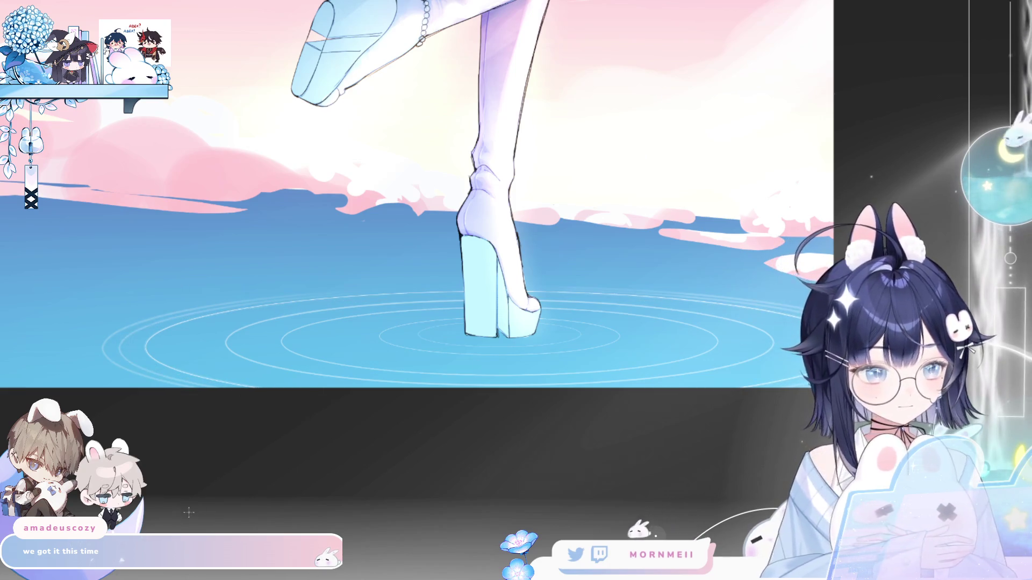
key(ctrl+t)
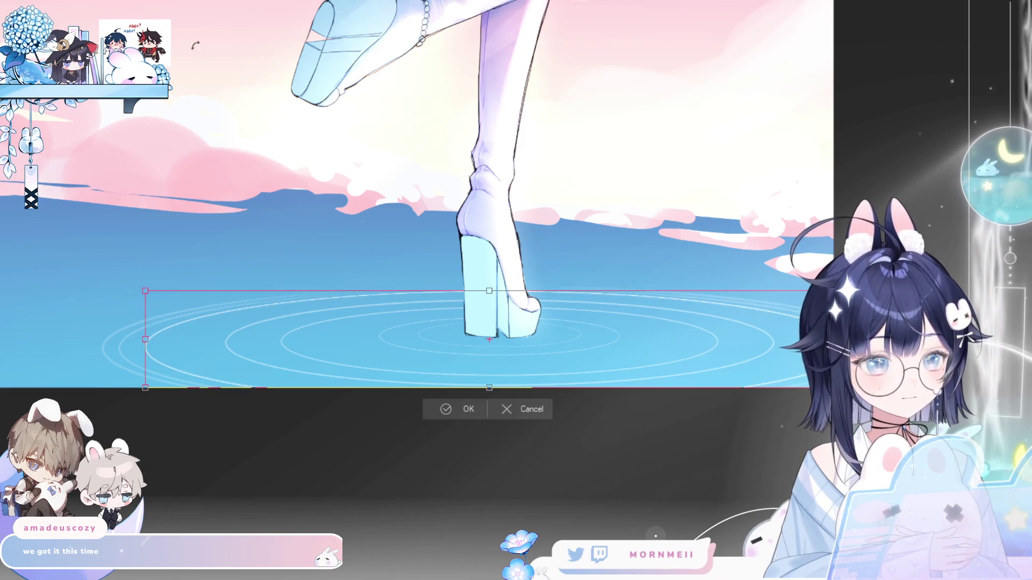
Stretch the ripple rings wider to both sides and slightly downward, then apply.
drag(146, 340, 119, 339)
drag(833, 339, 868, 340)
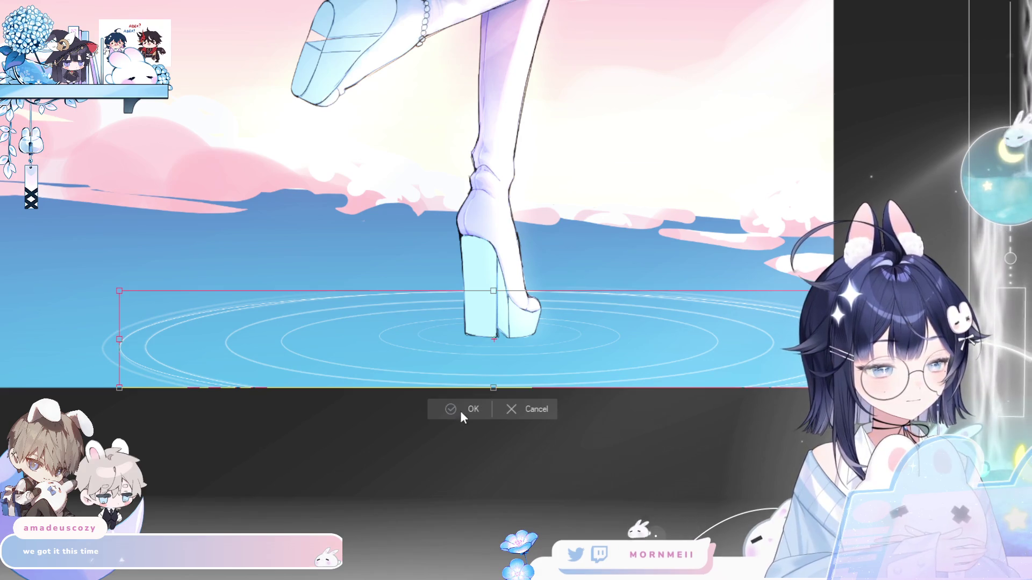
drag(492, 388, 493, 392)
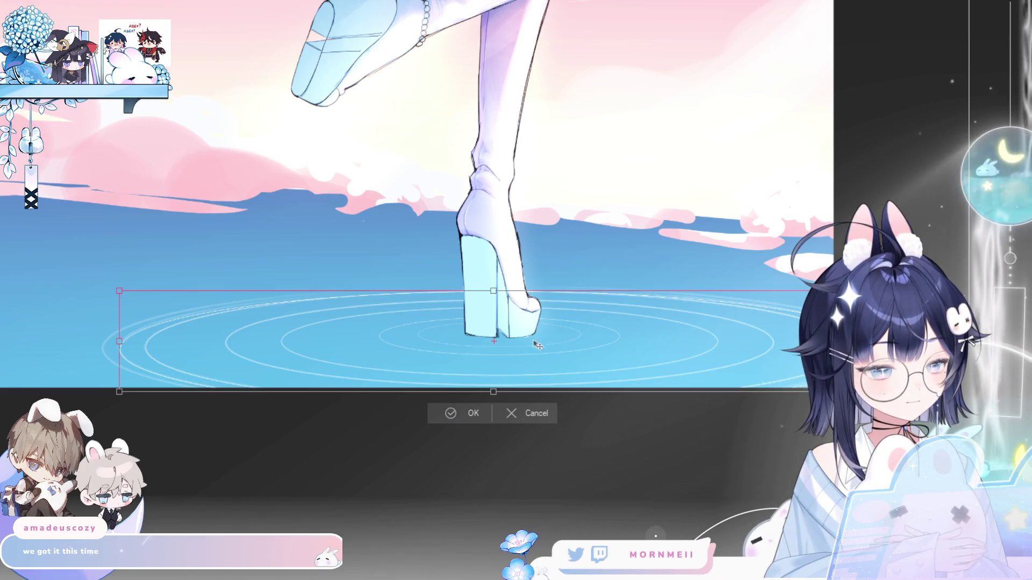
click(539, 358)
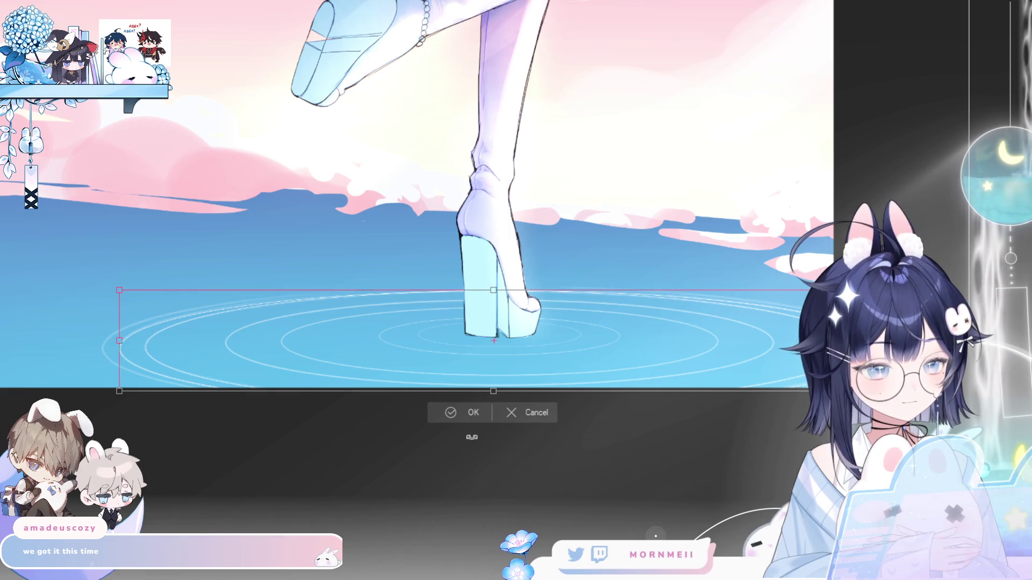
key(Return)
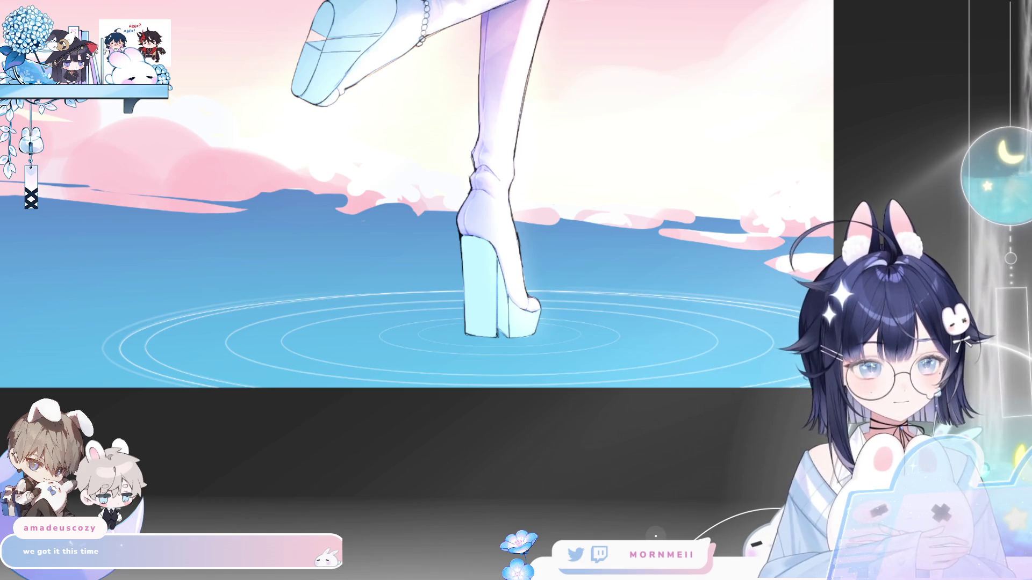
Stretch the ripples again further left, right and down, nudge them up, and apply.
key(ctrl+t)
drag(120, 348, 102, 349)
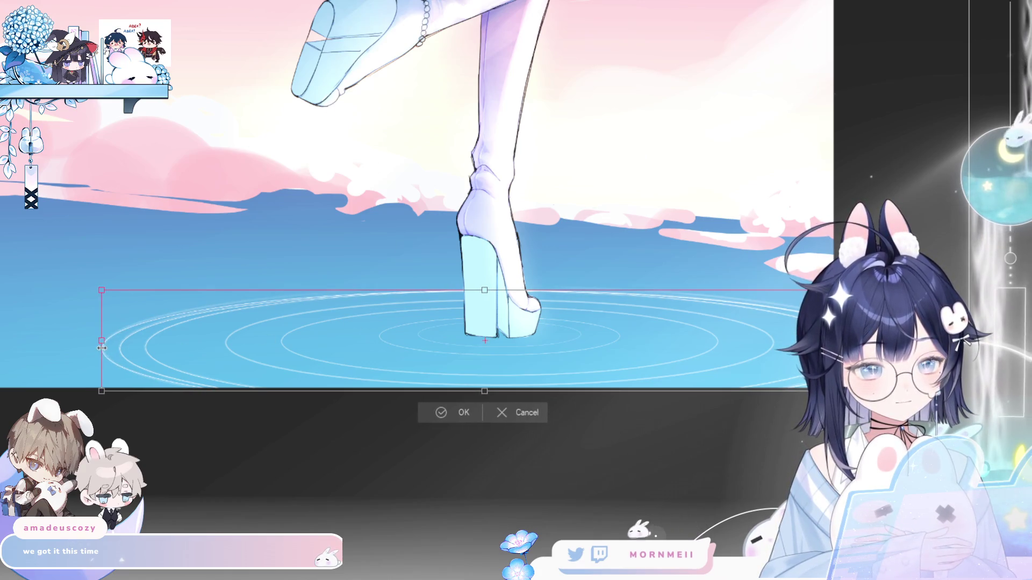
drag(867, 340, 910, 340)
drag(506, 391, 507, 400)
key(Up)
key(Up)
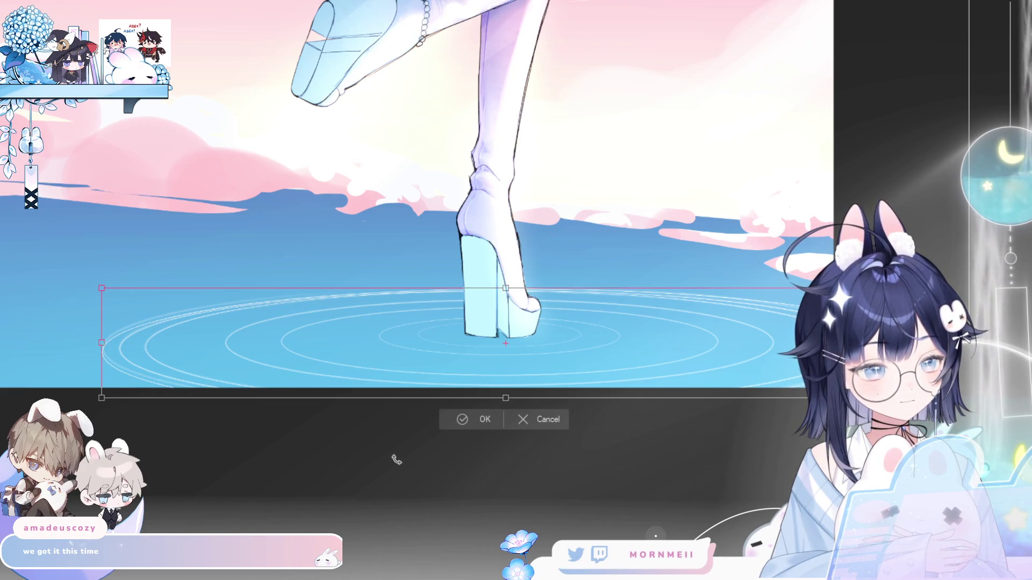
click(454, 421)
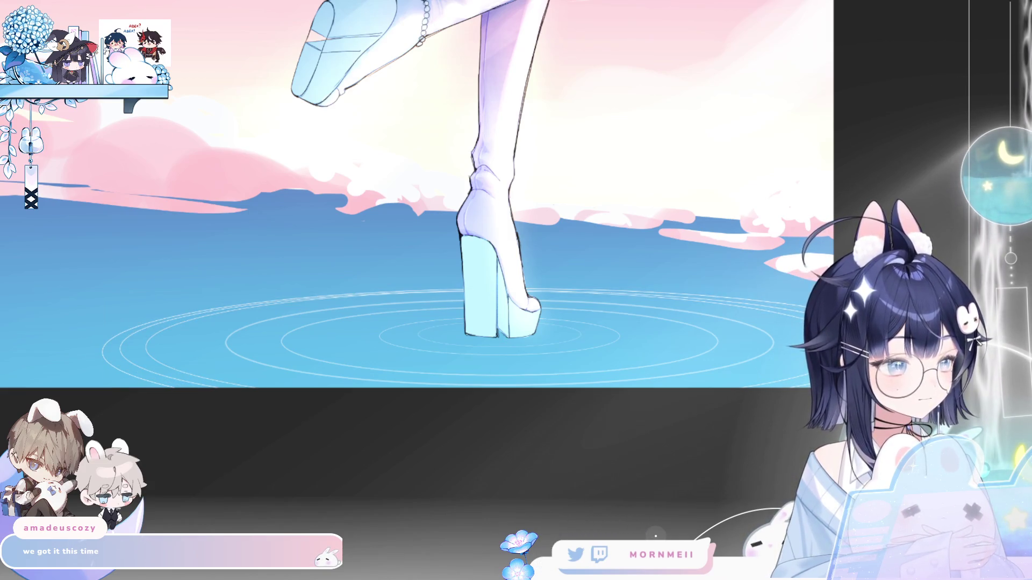
scroll(561, 403, down, 3)
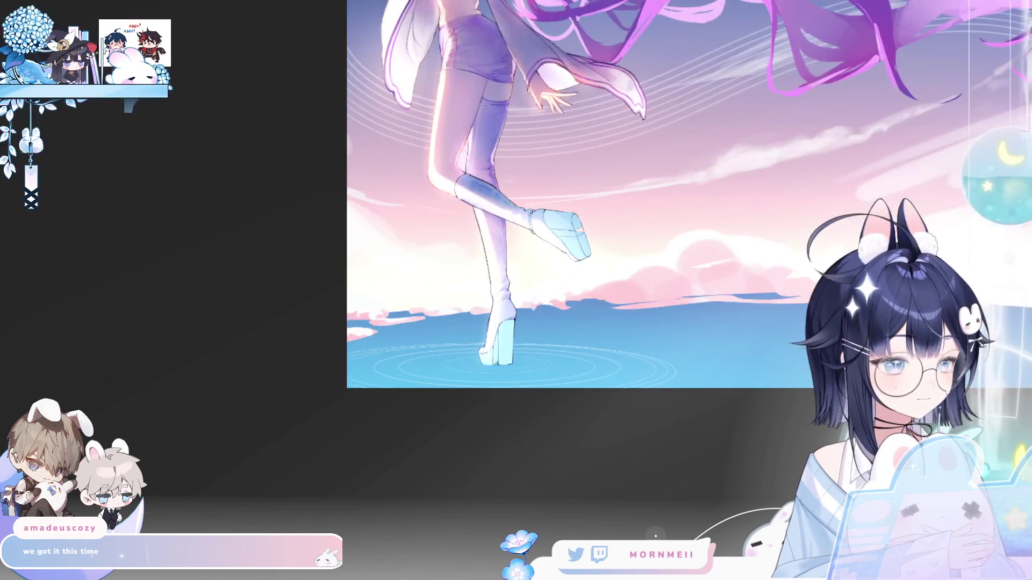
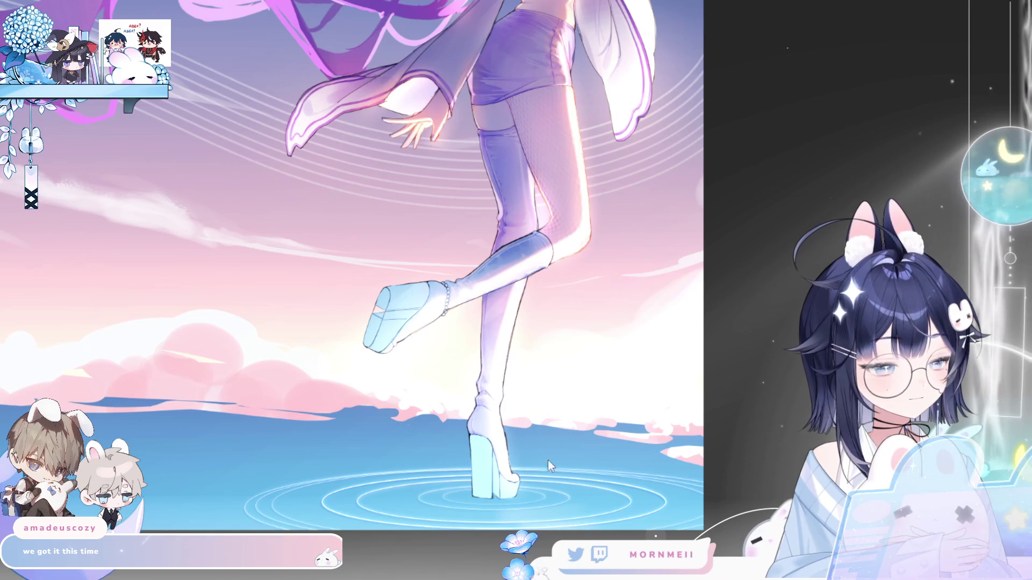
Zoom in and mirror the view to inspect the legs, boots and water ripples.
click(465, 525)
key(ctrl+0)
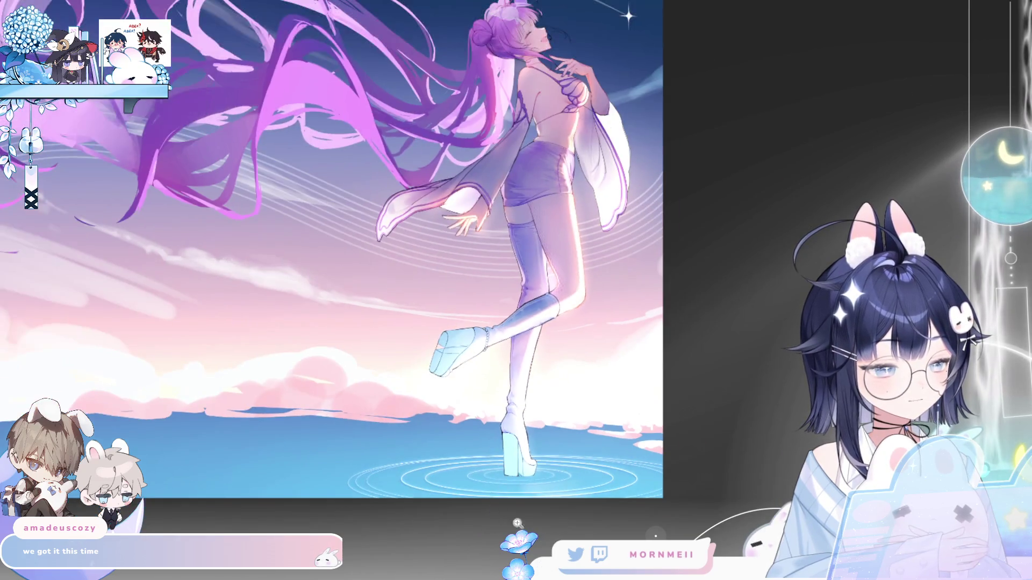
click(582, 507)
click(582, 507)
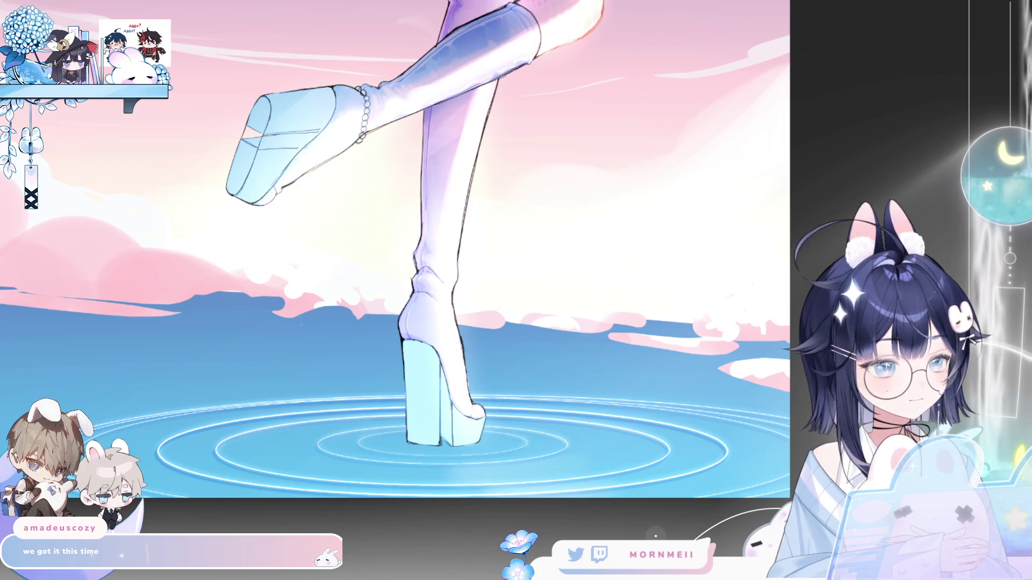
key(ctrl+0)
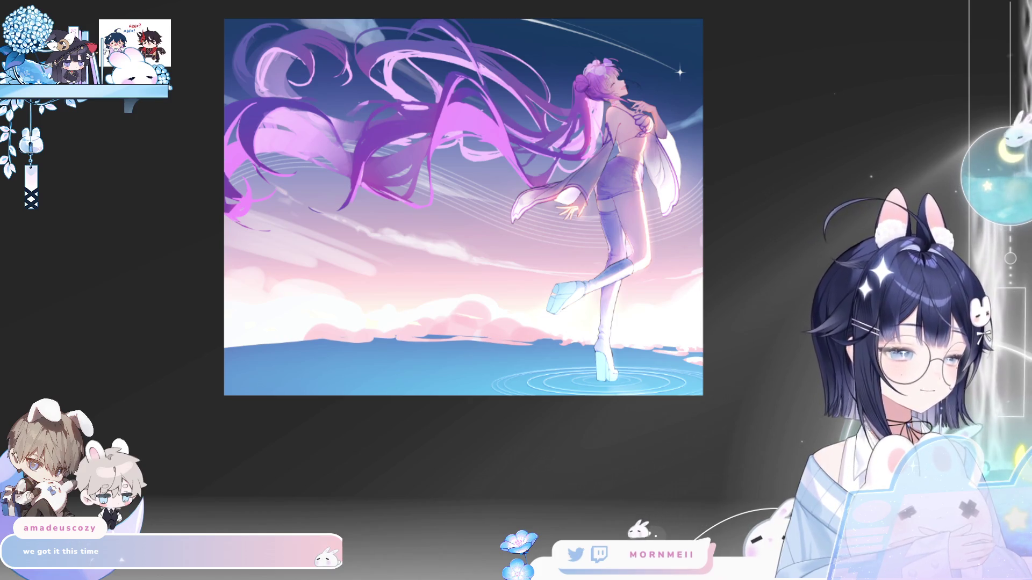
key(h)
key(h)
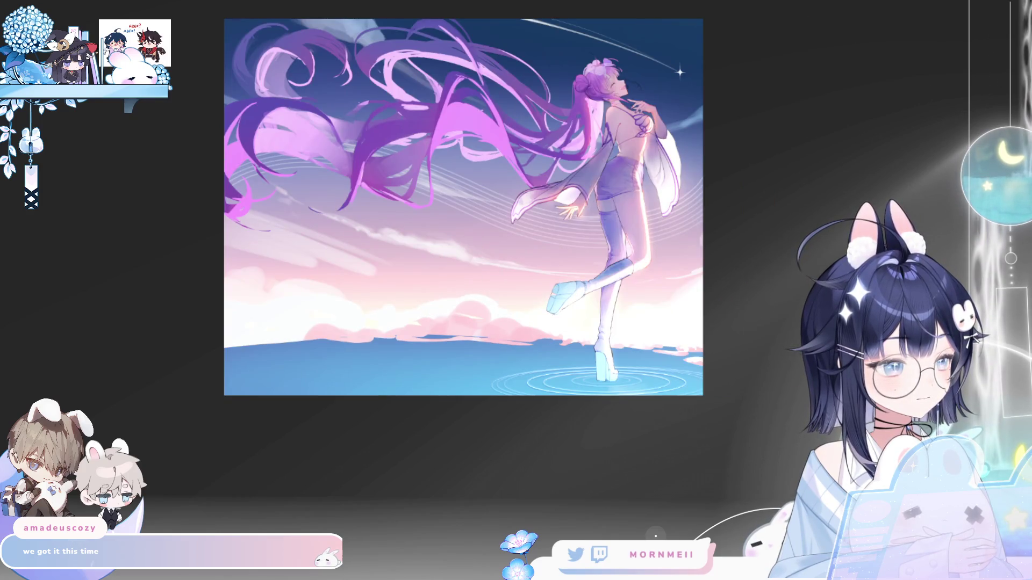
key(h)
key(h)
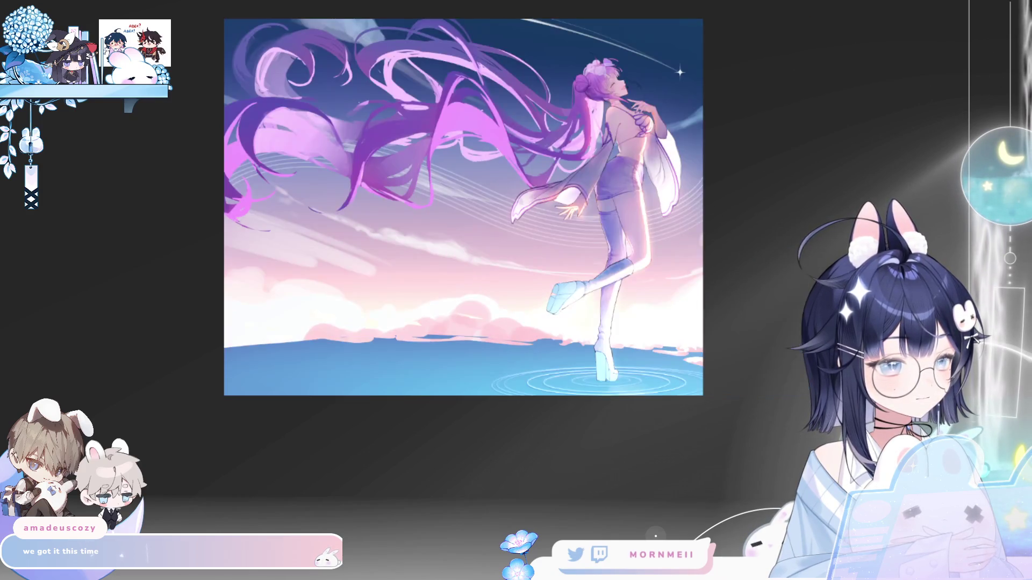
key(ctrl+plus)
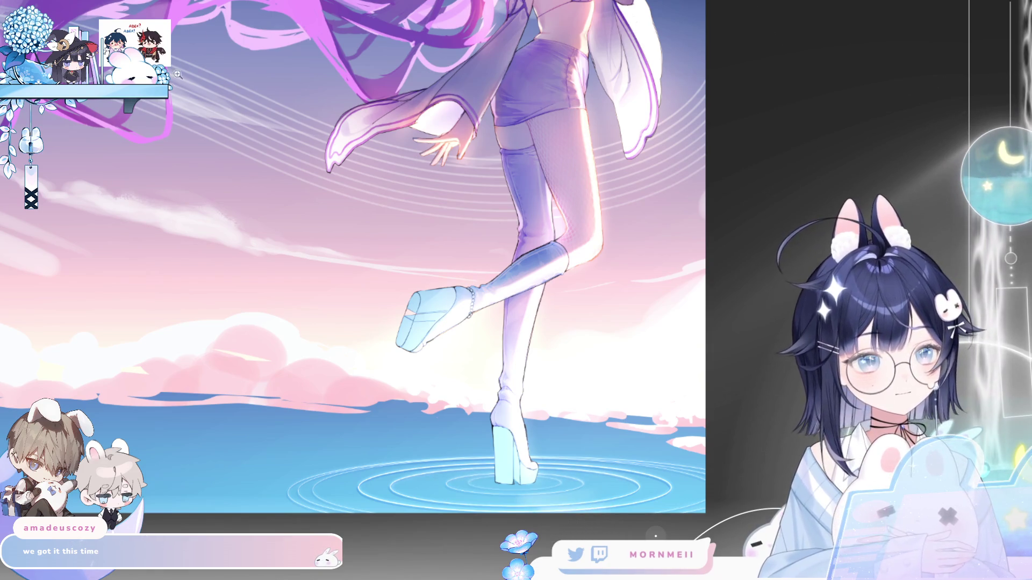
key(h)
mouse_move(591, 489)
mouse_down()
mouse_move(589, 426)
mouse_move(535, 317)
mouse_up()
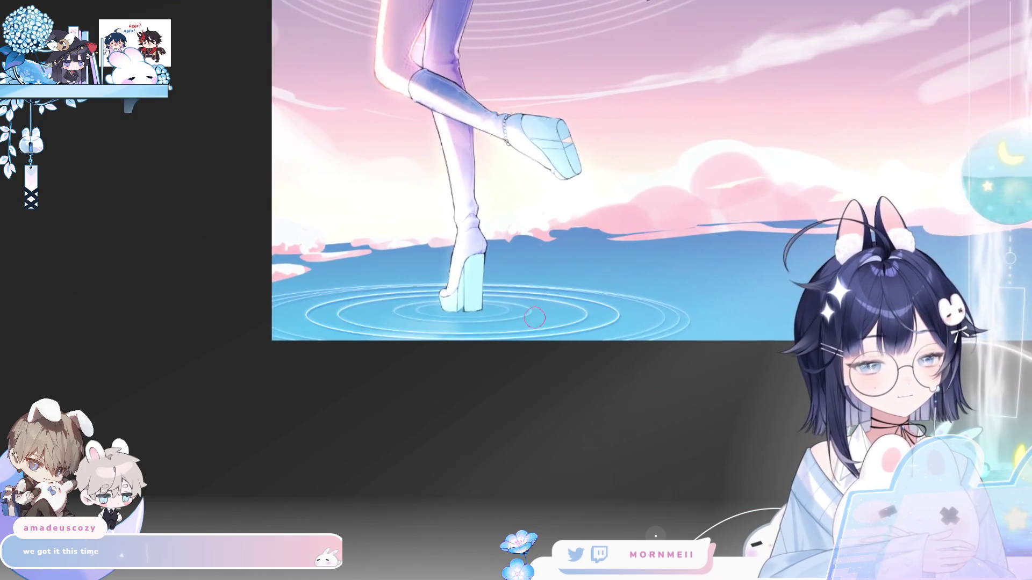
key(ctrl+0)
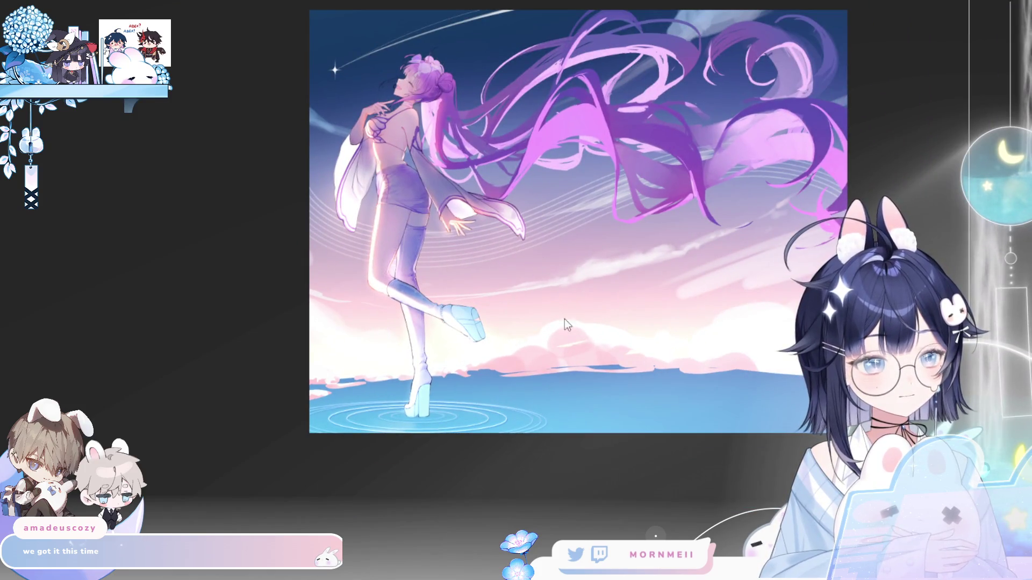
Level the ripple rings and stretch them wider around the standing boot with Ctrl+T.
key(ctrl+t)
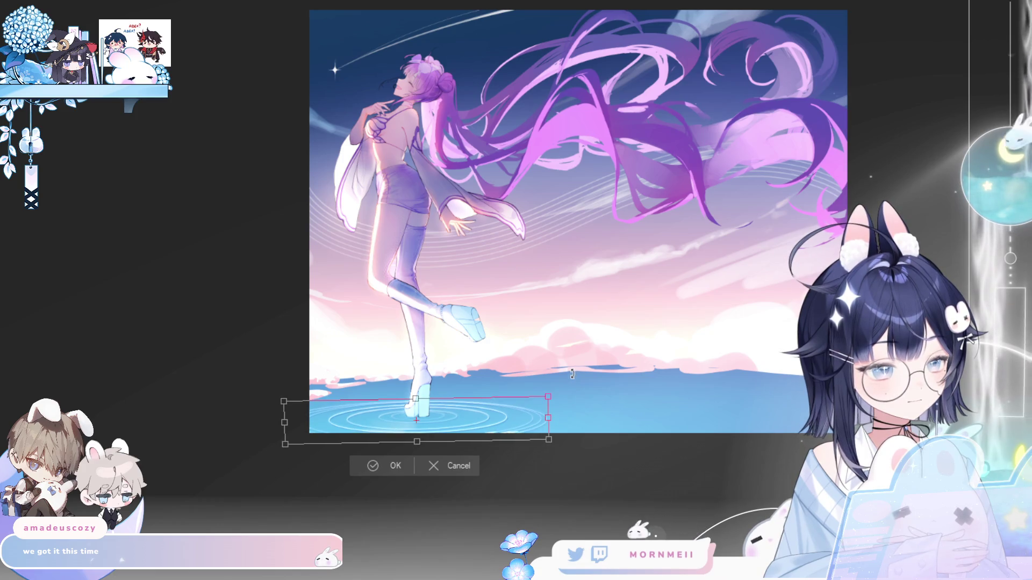
drag(572, 375, 543, 425)
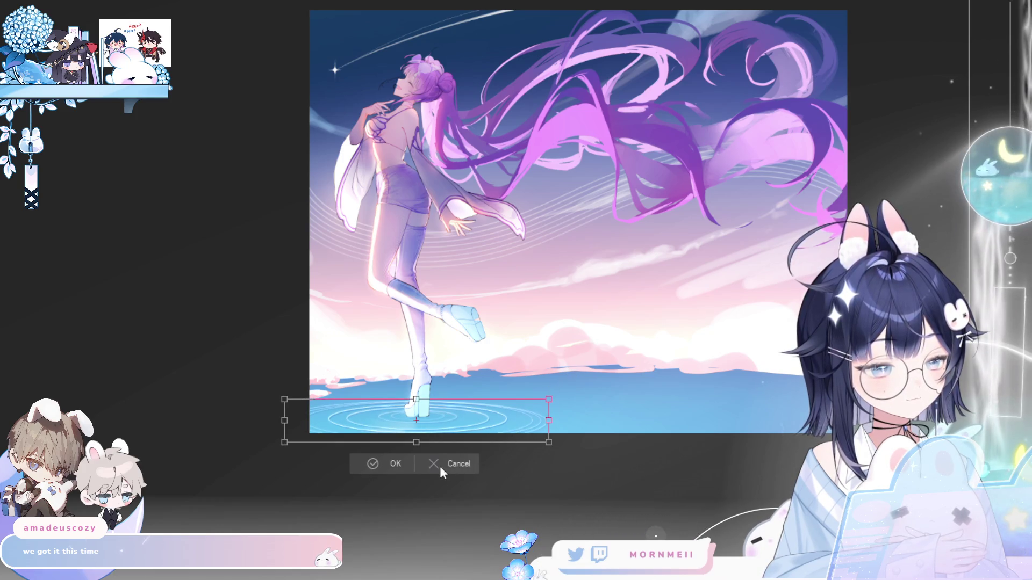
drag(414, 444, 588, 379)
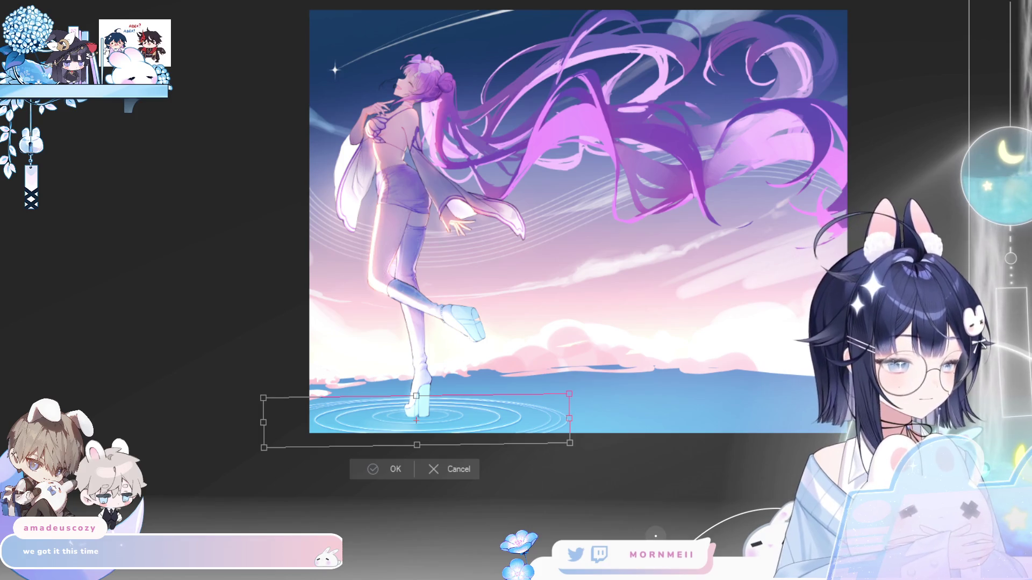
click(385, 469)
key(h)
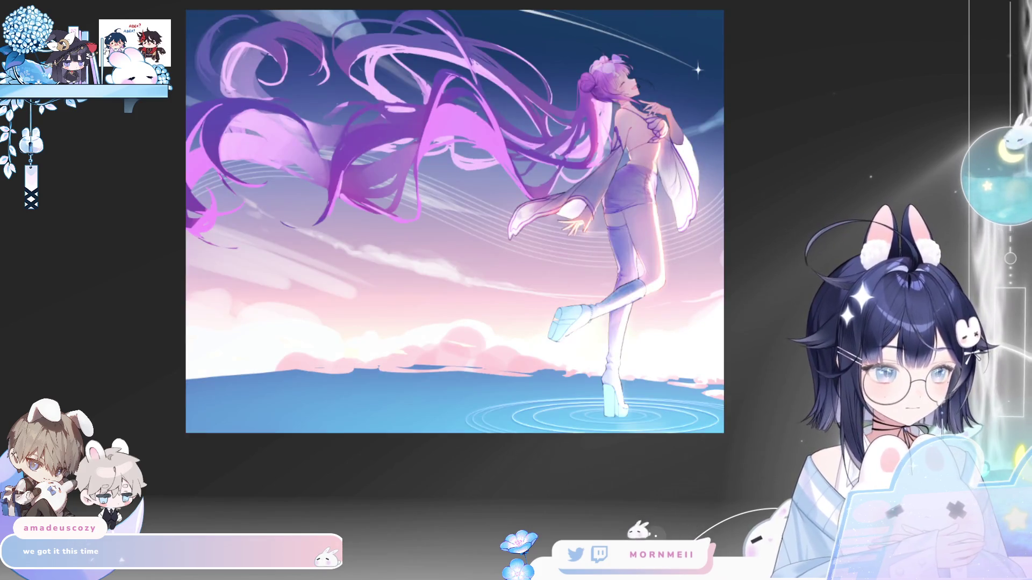
key(h)
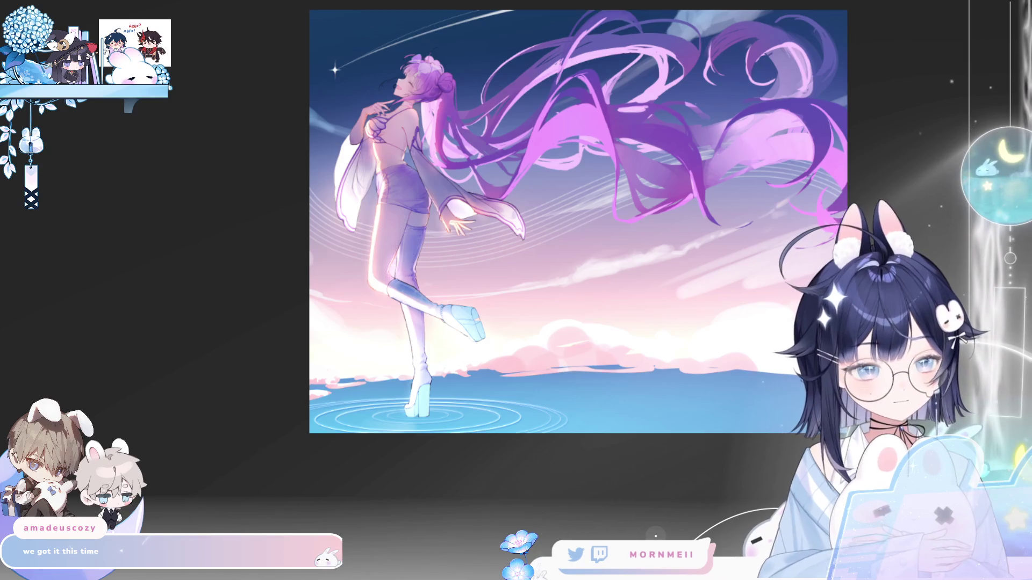
Move the widened ripple rings down so they sit beneath the planted boot.
scroll(452, 398, up, 5)
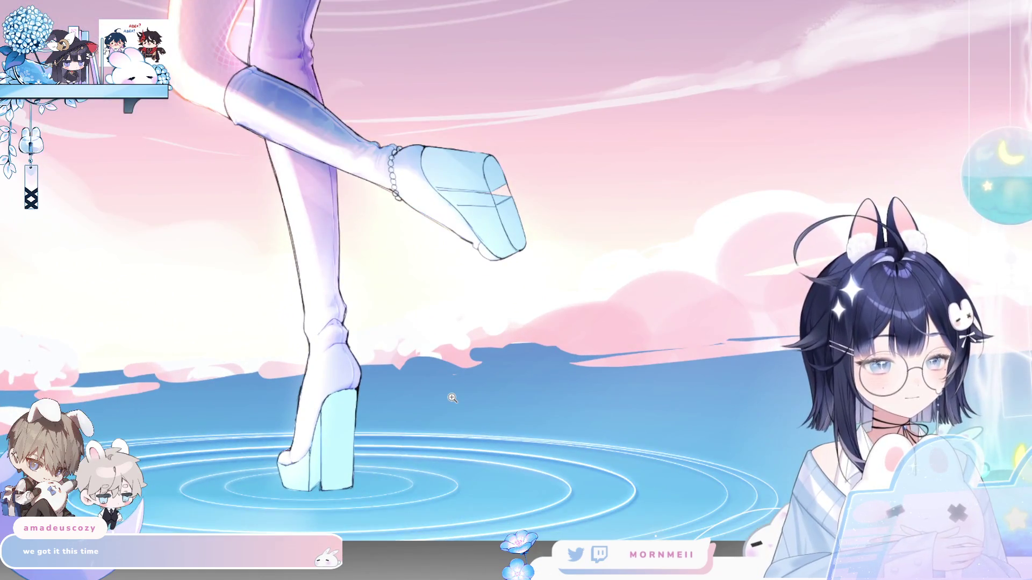
scroll(452, 397, down, 5)
scroll(423, 382, up, 2)
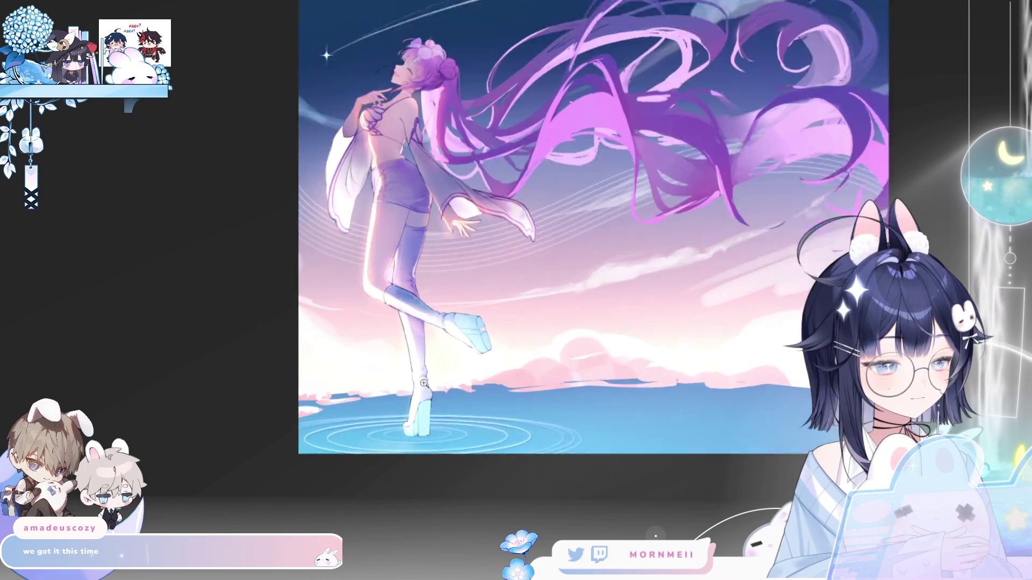
scroll(424, 383, up, 2)
scroll(423, 382, down, 1)
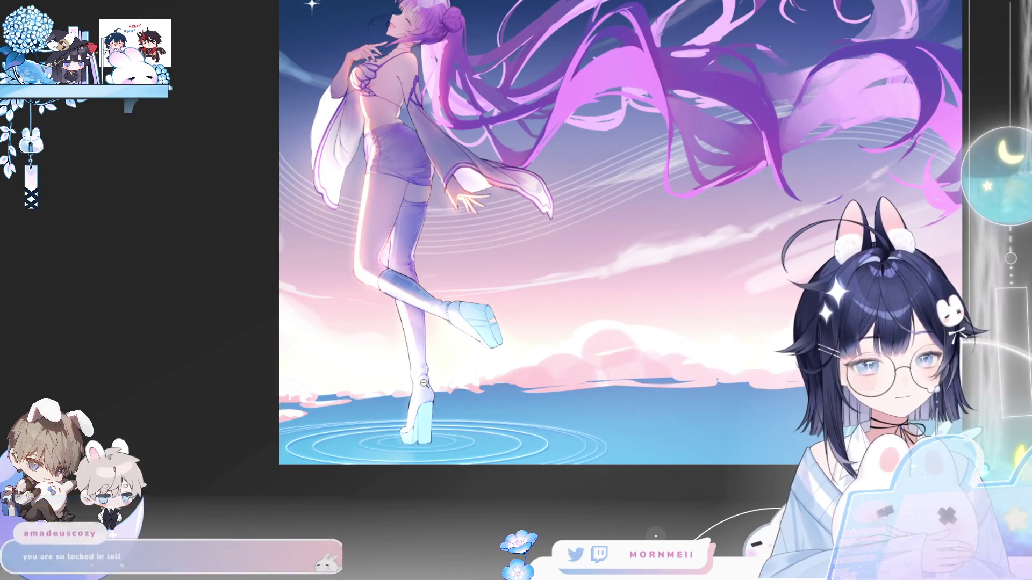
key(h)
drag(129, 275, 10, 279)
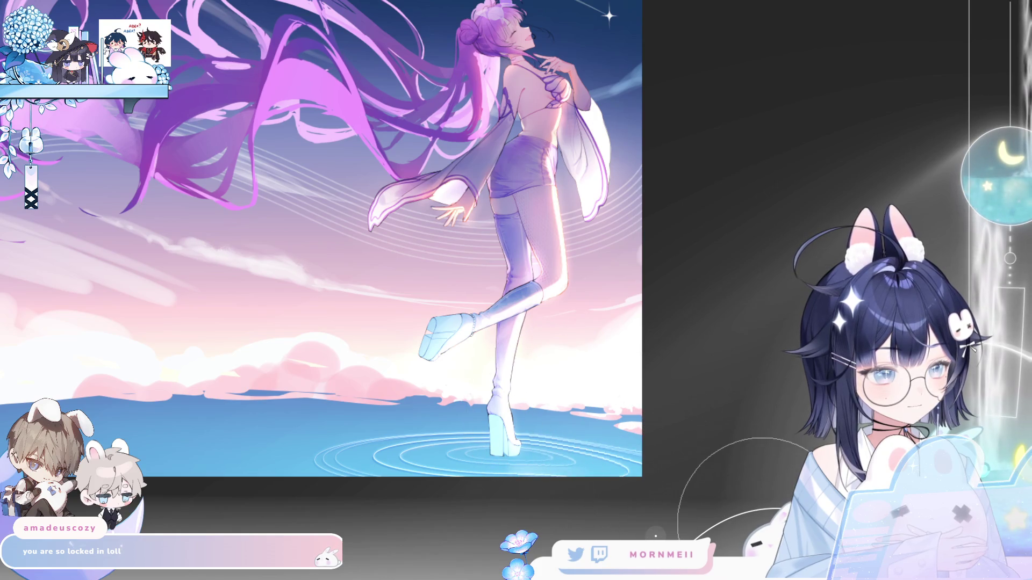
key(h)
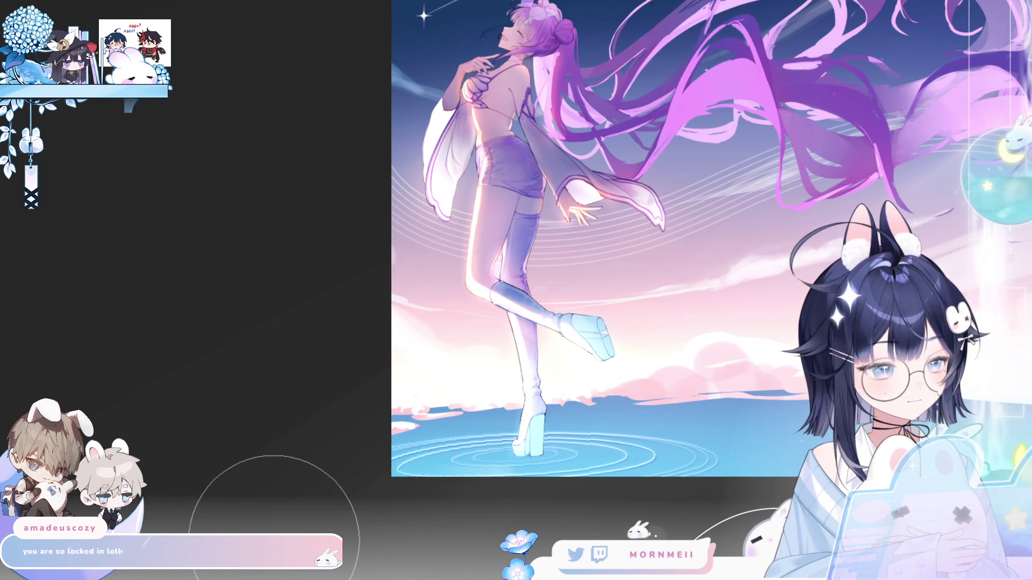
key(h)
key(h)
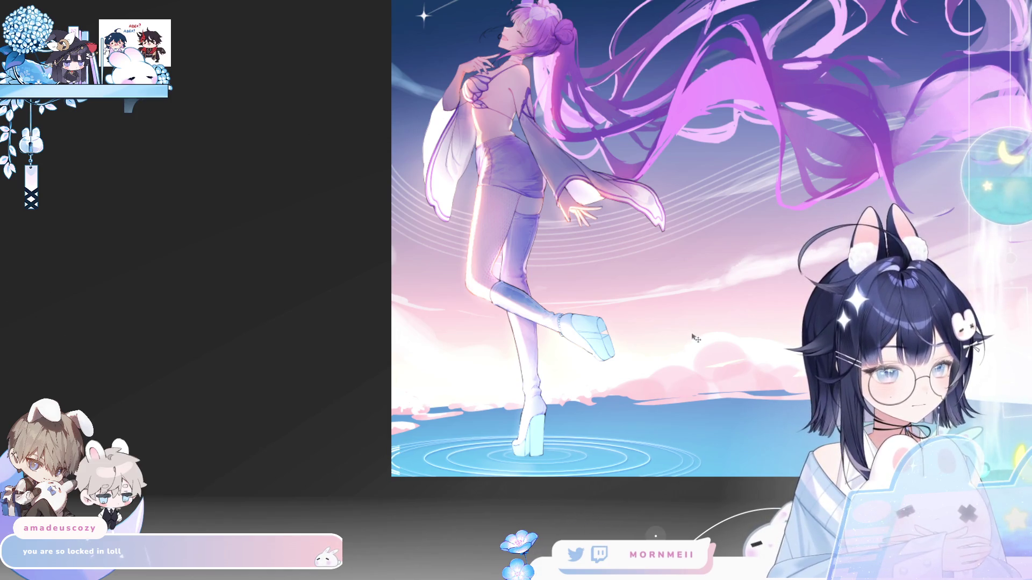
key(h)
drag(690, 369, 688, 342)
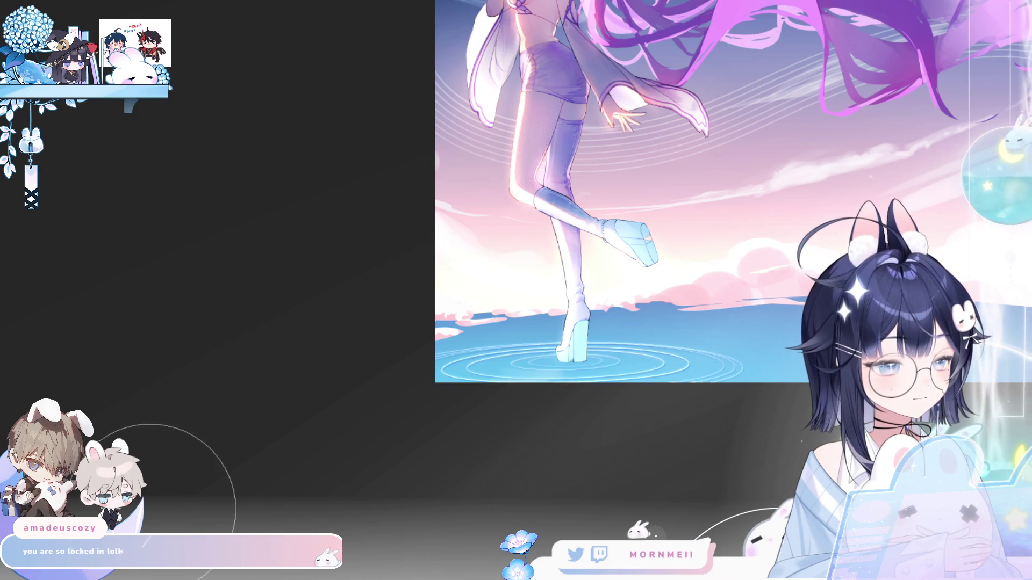
mouse_move(685, 311)
mouse_down()
mouse_move(693, 308)
mouse_move(495, 428)
mouse_up()
key(ctrl+minus)
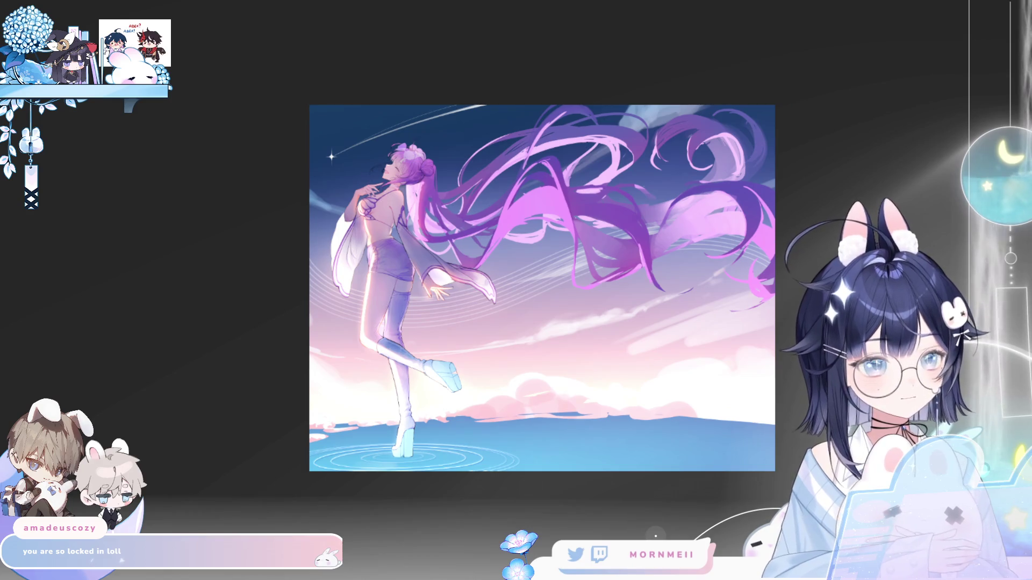
Stretch the ripple rings slightly wider to the right and commit the transform.
key(ctrl+t)
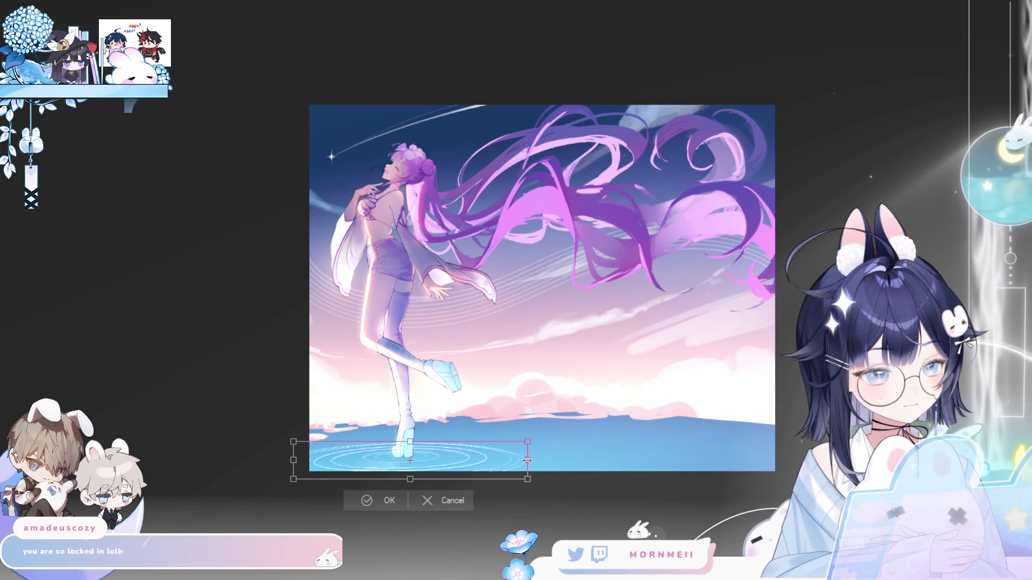
drag(521, 462, 529, 462)
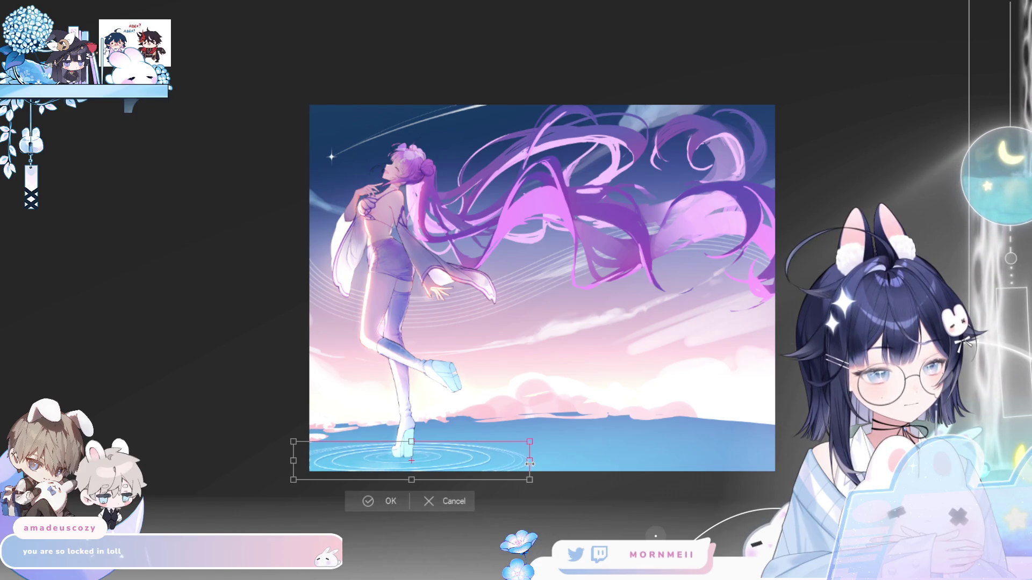
key(Return)
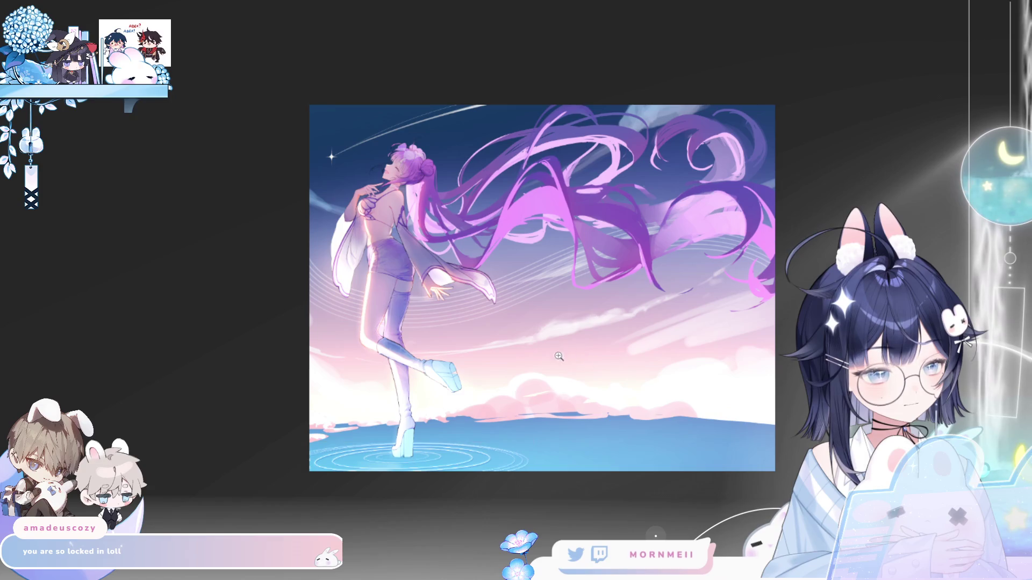
scroll(432, 452, up, 3)
key(ctrl+0)
key(h)
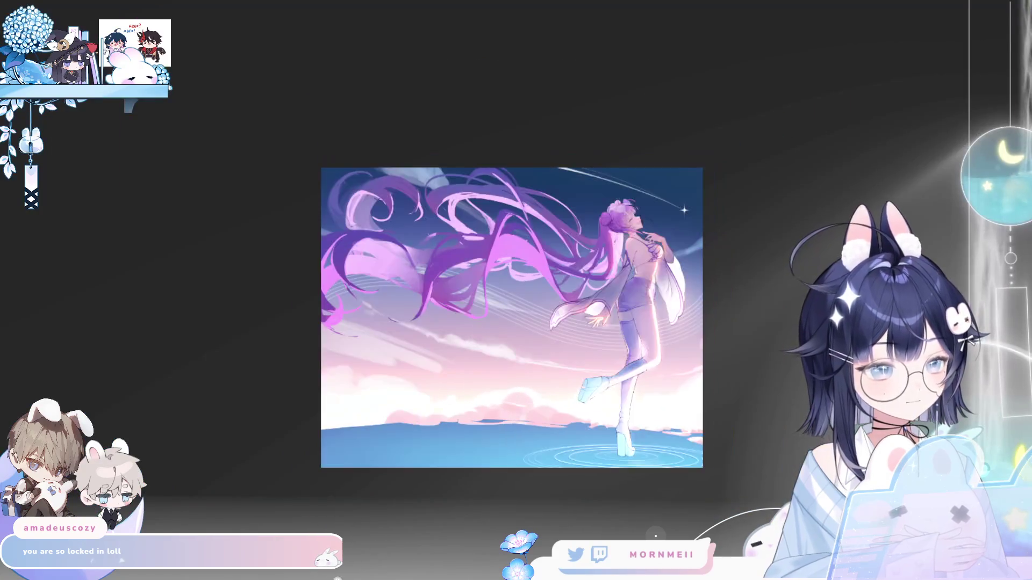
key(h)
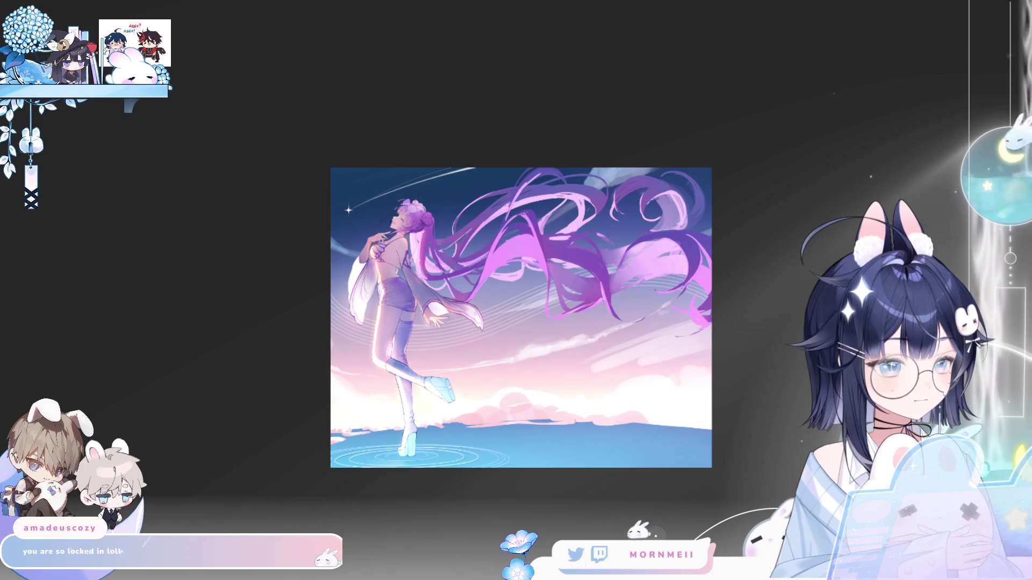
scroll(526, 350, up, 3)
key(h)
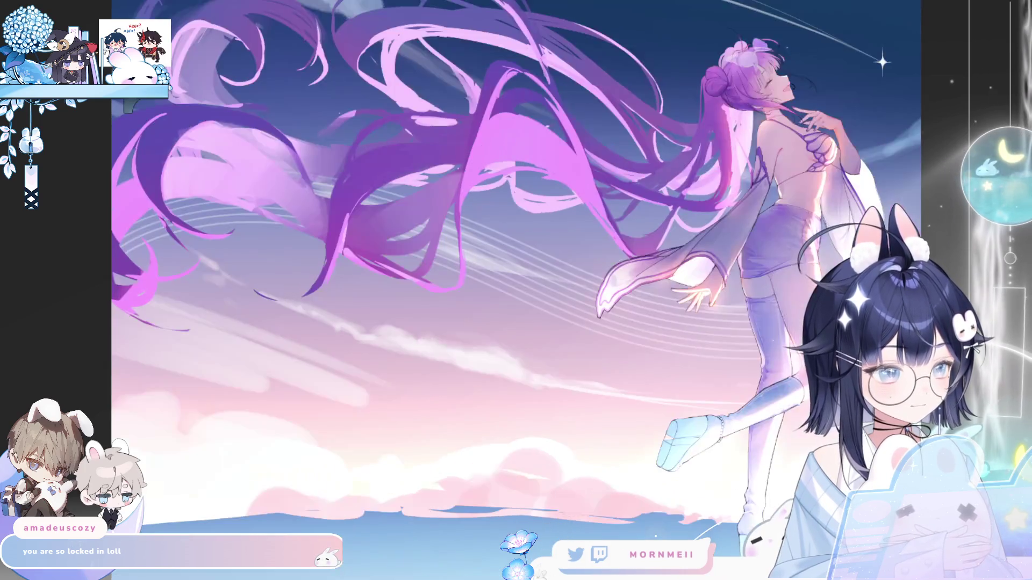
key(h)
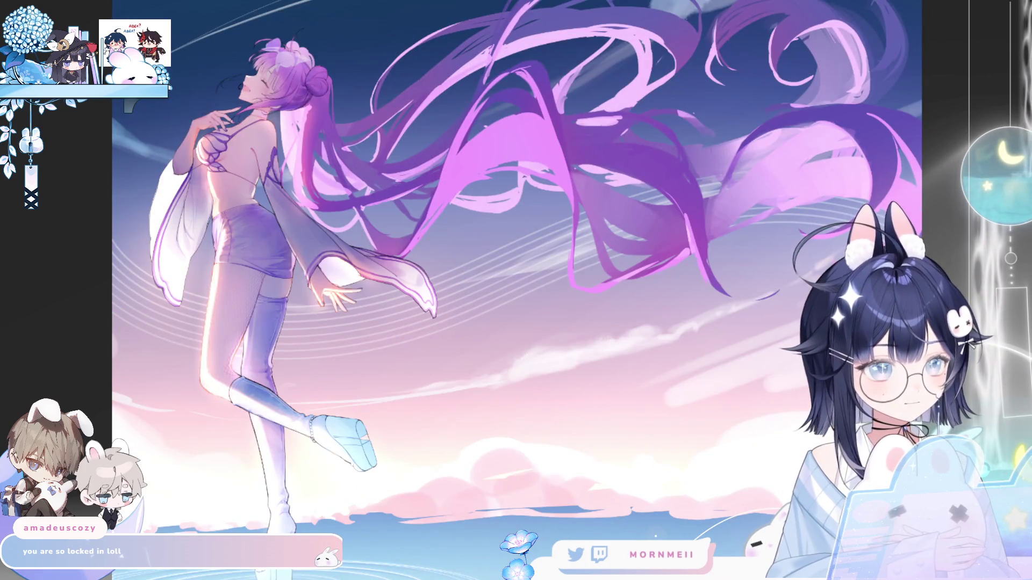
Make the ripple rings taller and shift them slightly lower beneath the boot.
drag(375, 329, 418, 214)
key(ctrl+t)
drag(333, 438, 333, 420)
drag(399, 464, 399, 476)
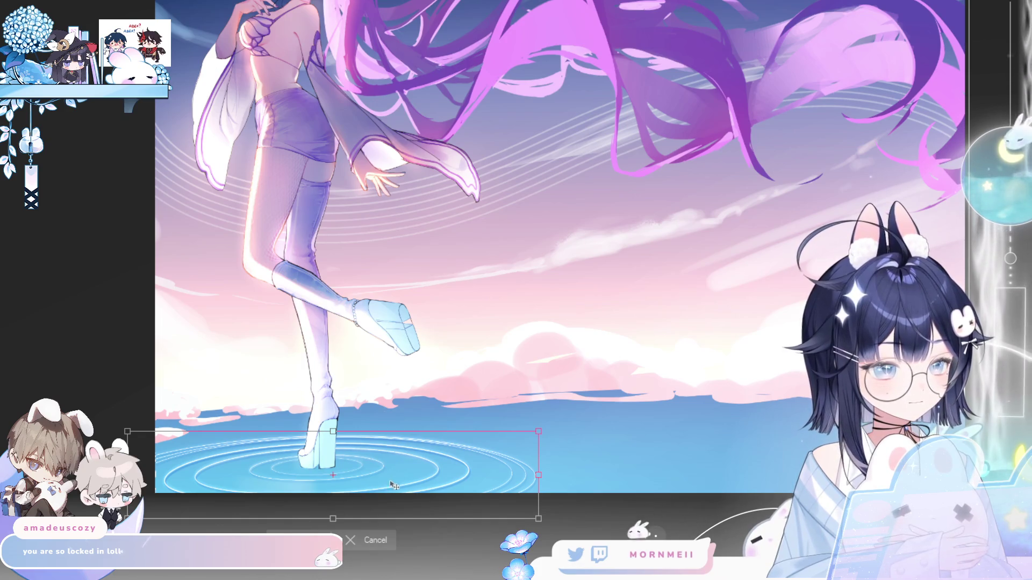
key(Return)
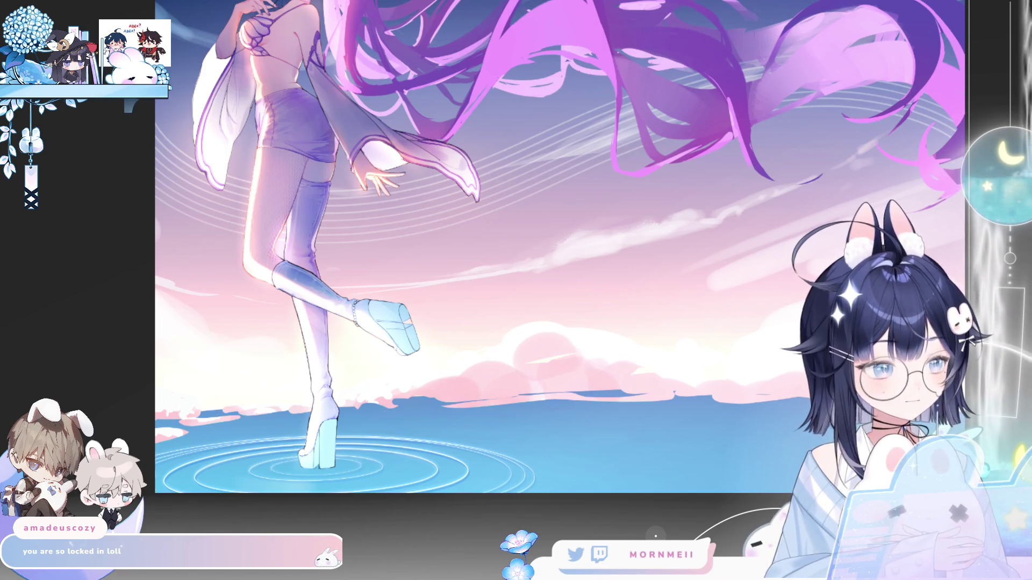
key(ctrl+0)
key(h)
key(ctrl+minus)
key(h)
key(h)
scroll(499, 410, up, 5)
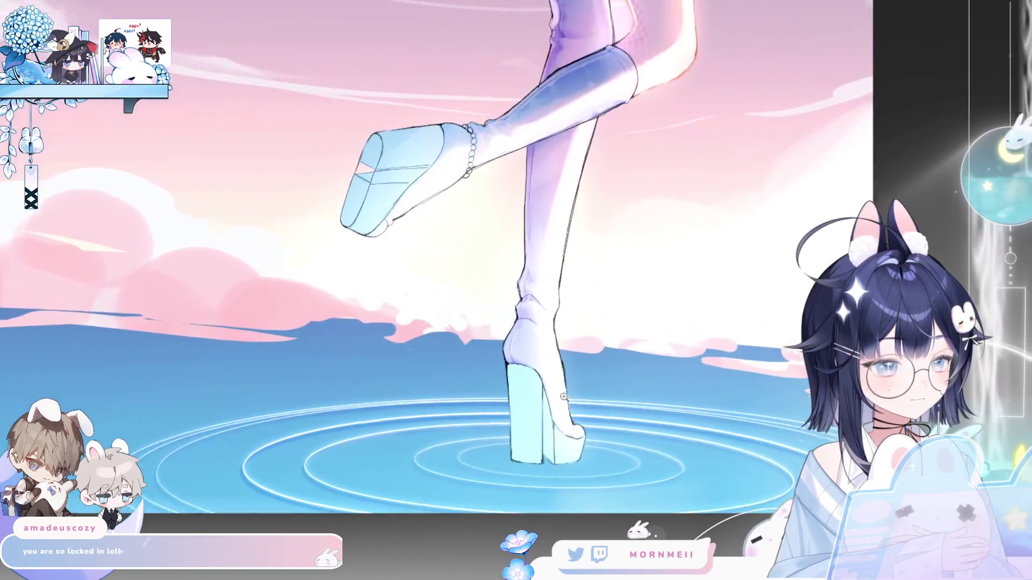
Compare the light cyan water glow around the boot with undo/redo, then view the whole artwork.
scroll(564, 396, down, 3)
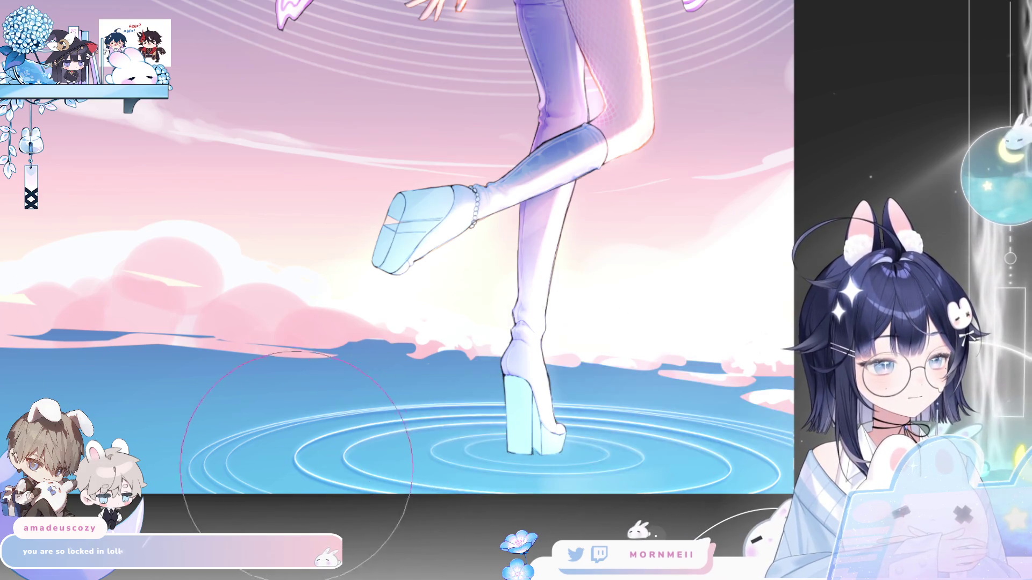
key(ctrl+y)
key(ctrl+z)
key(ctrl+y)
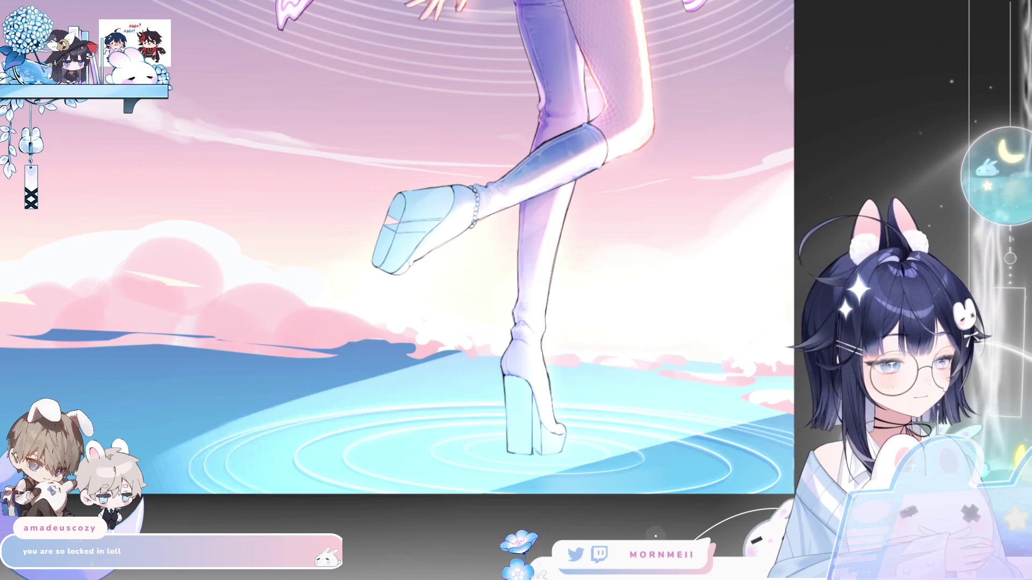
key(ctrl+0)
key(h)
key(h)
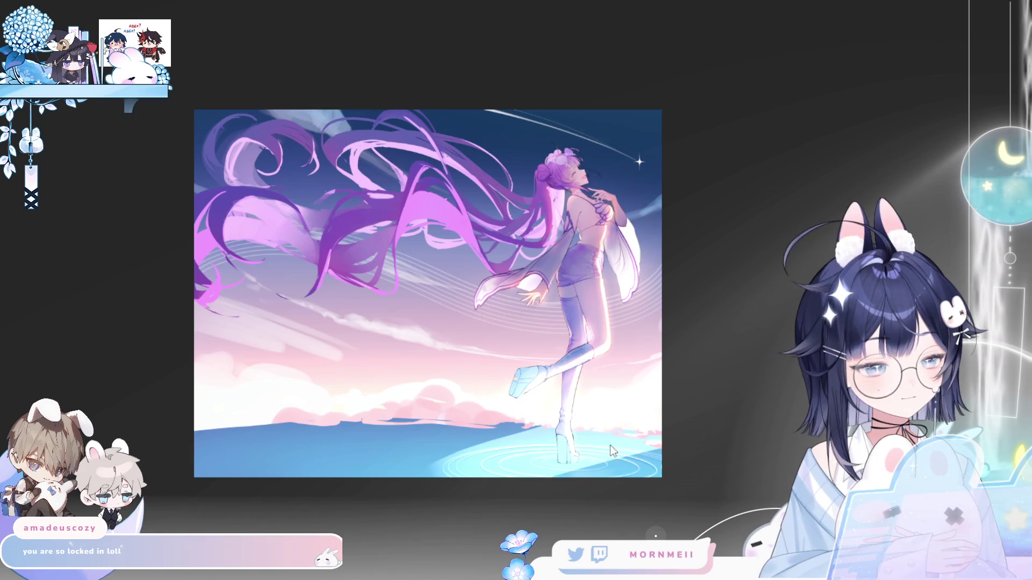
Compare with and without the brighter water glow and keep it.
key(ctrl+z)
key(ctrl+y)
key(ctrl+z)
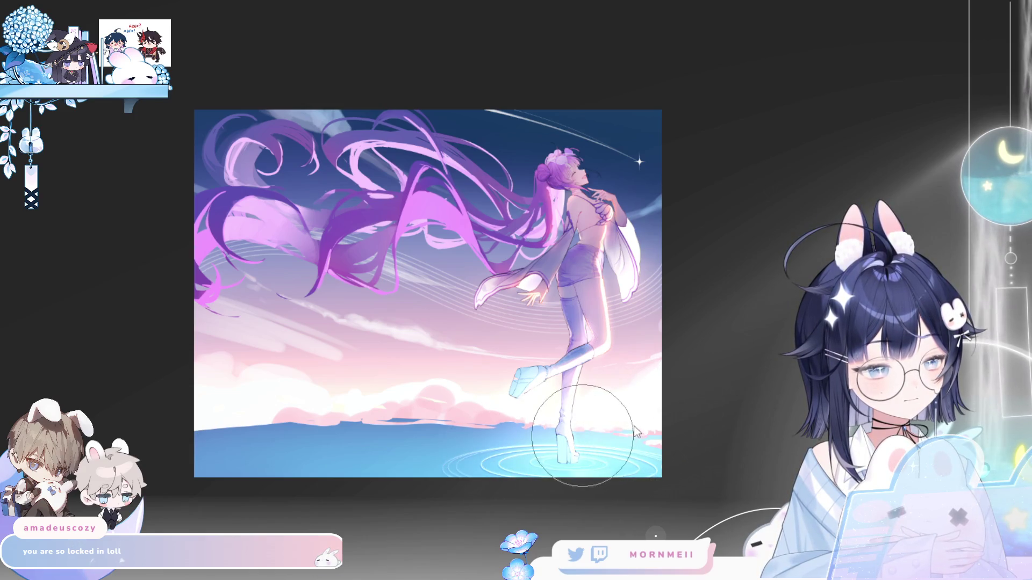
key(ctrl+y)
key(ctrl+z)
key(ctrl+y)
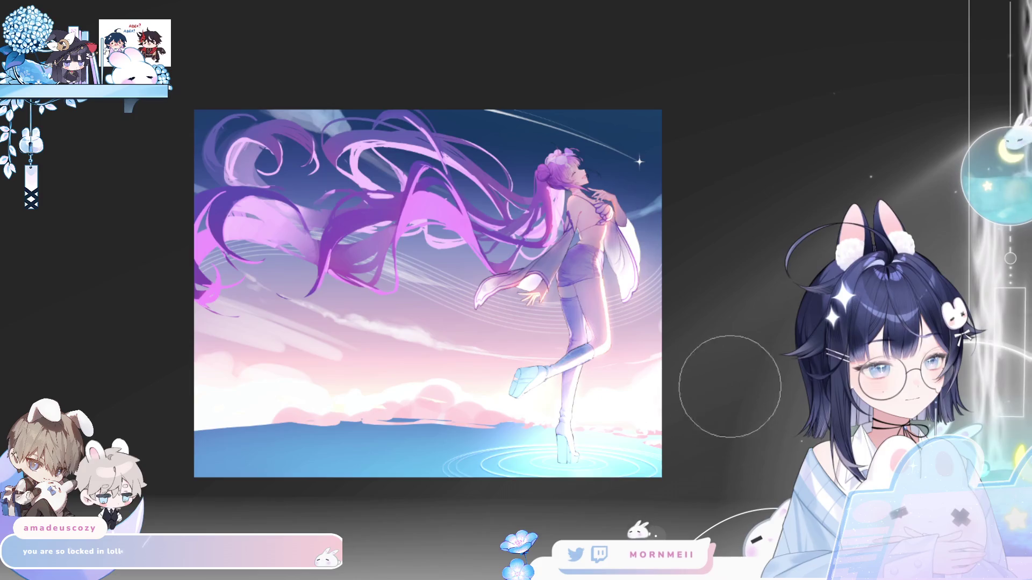
key(h)
key(h)
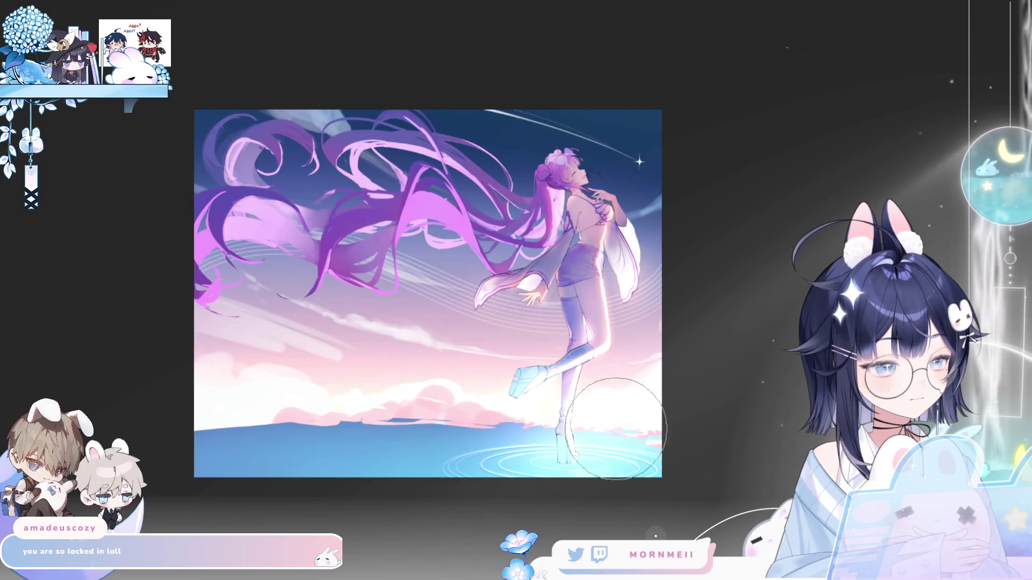
key(h)
key(h)
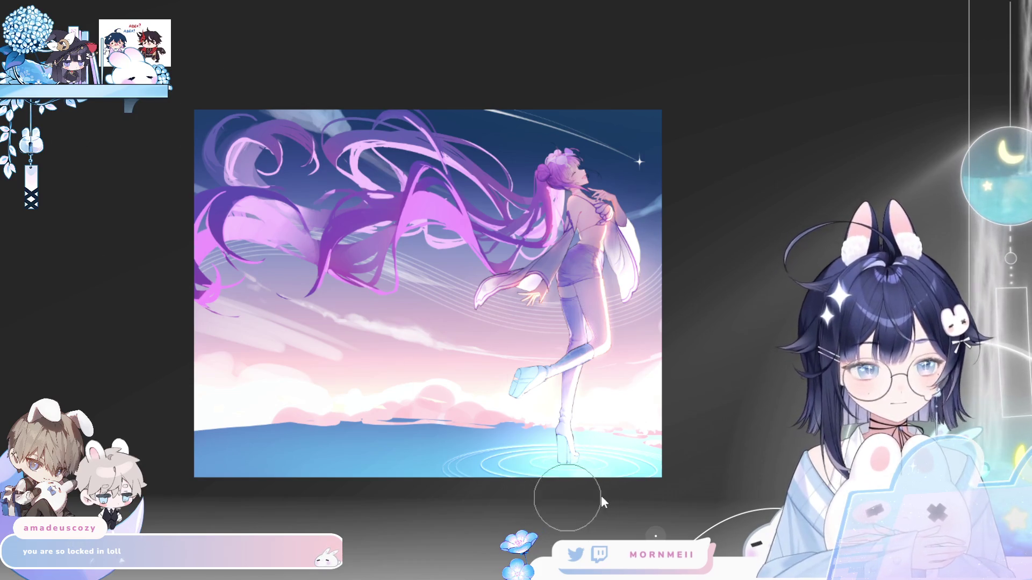
Shrink the brush and add a faint warm yellow glow on the horizon beside the feet.
drag(602, 501, 587, 498)
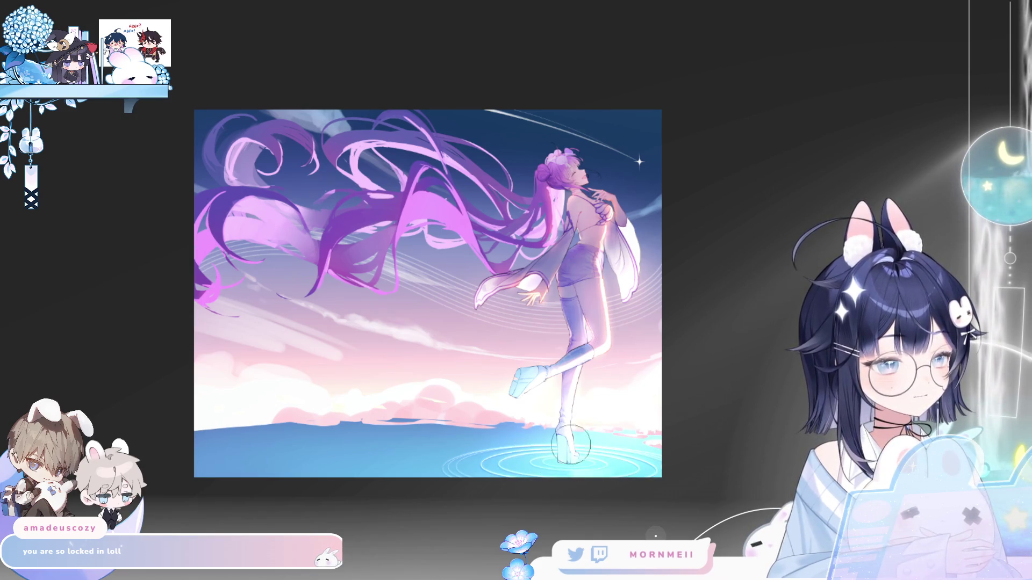
key(h)
key(h)
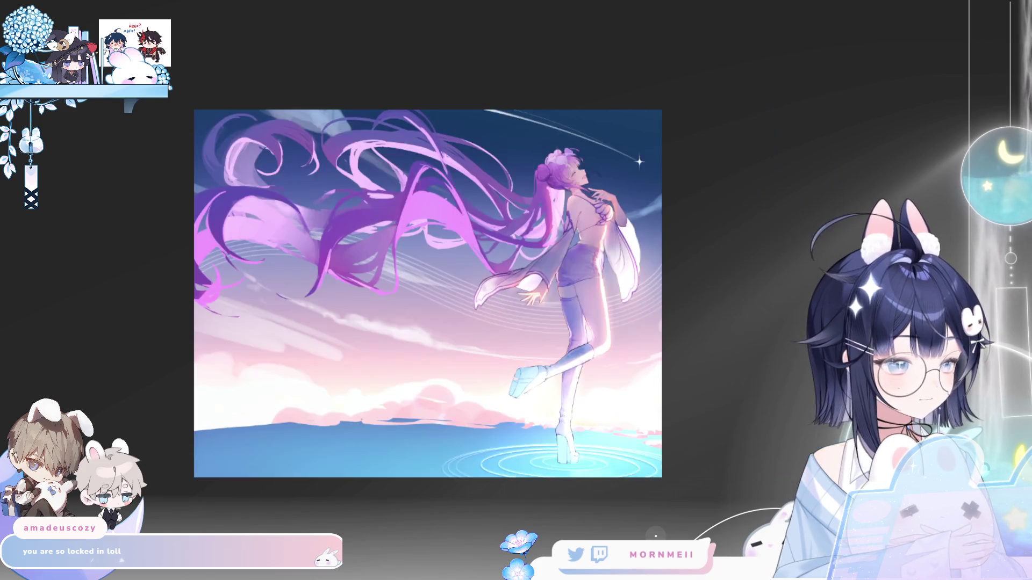
key(h)
key(h)
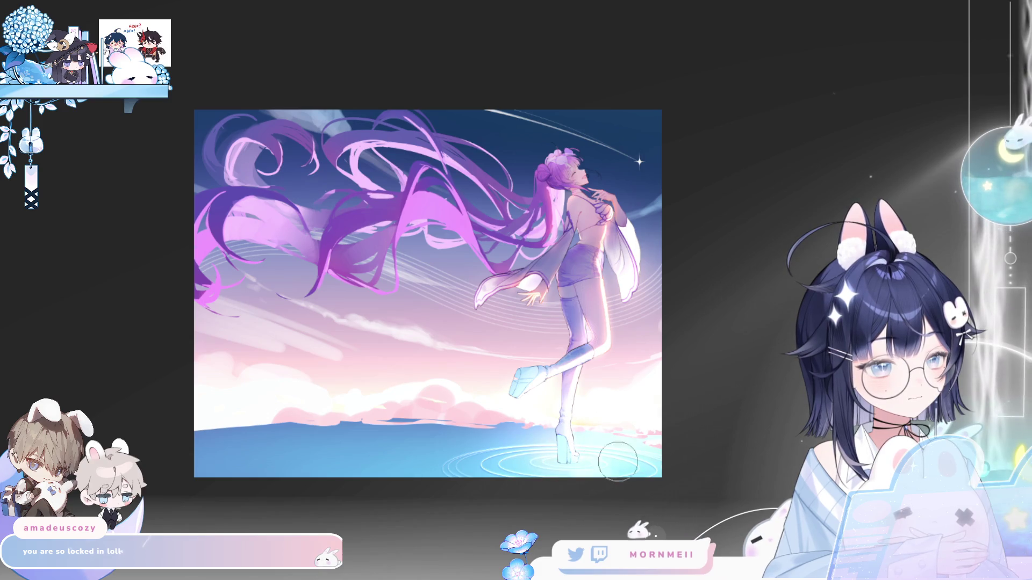
key(h)
key(h)
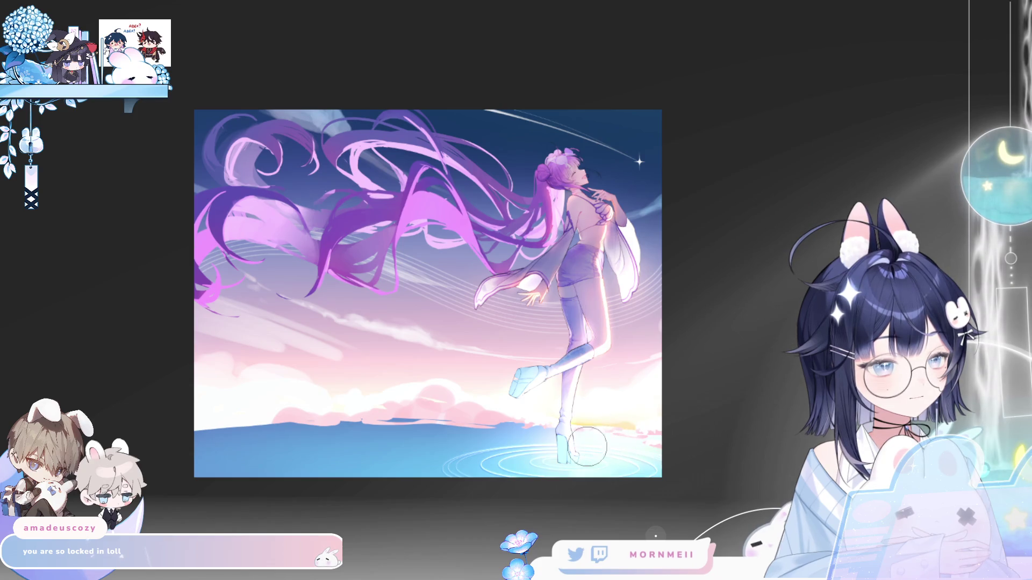
key(h)
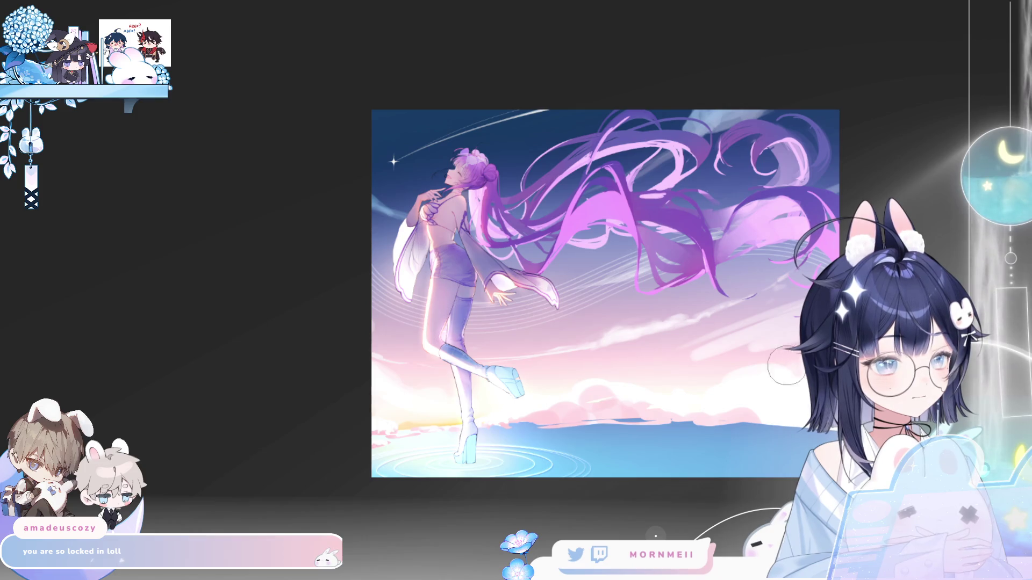
Enlarge the brush, check the glow in mirrored views, and zoom in on the boots.
key(h)
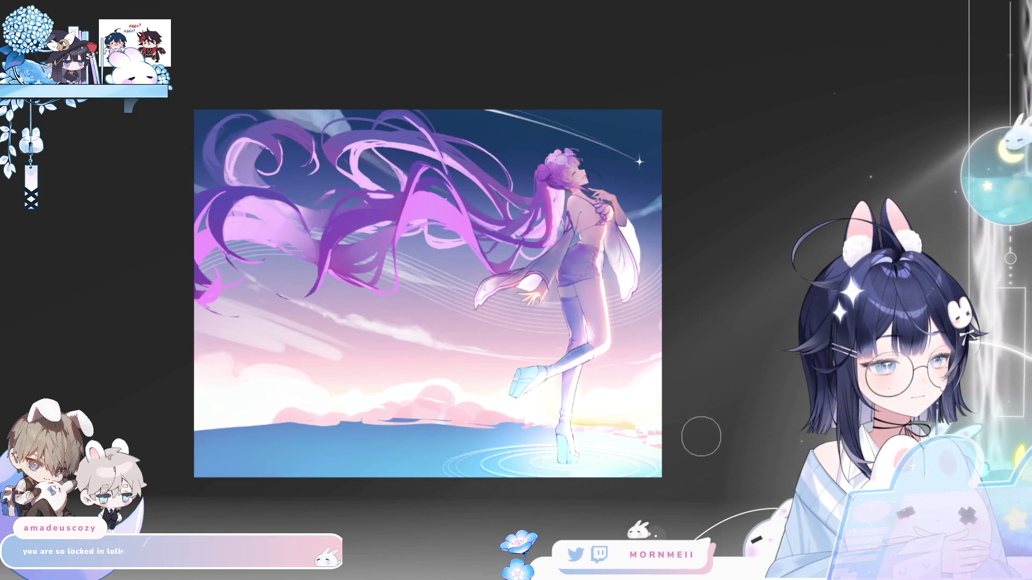
key(bracketright)
key(bracketright)
key(bracketright)
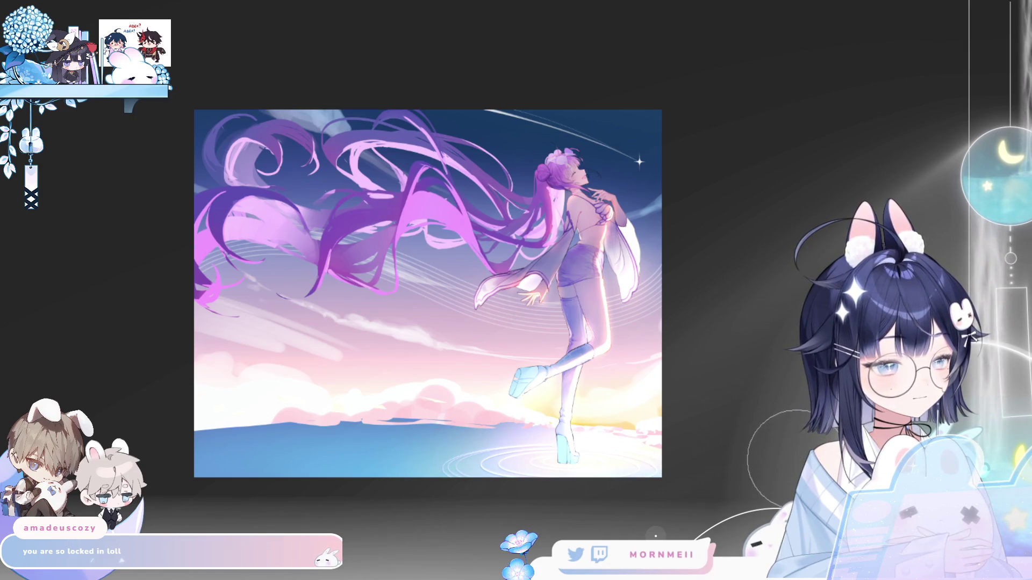
key(h)
key(h)
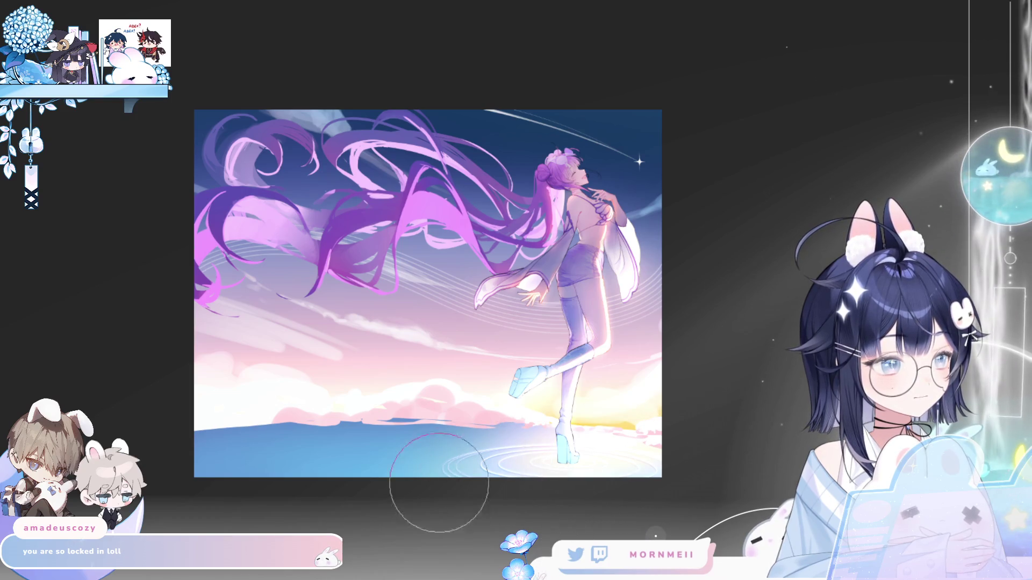
key(h)
key(h)
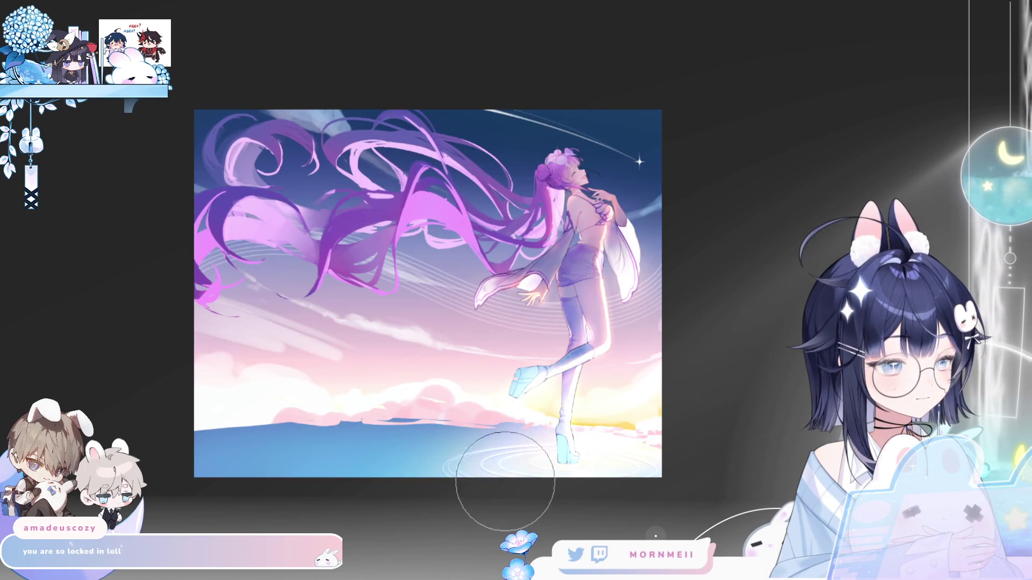
key(h)
key(h)
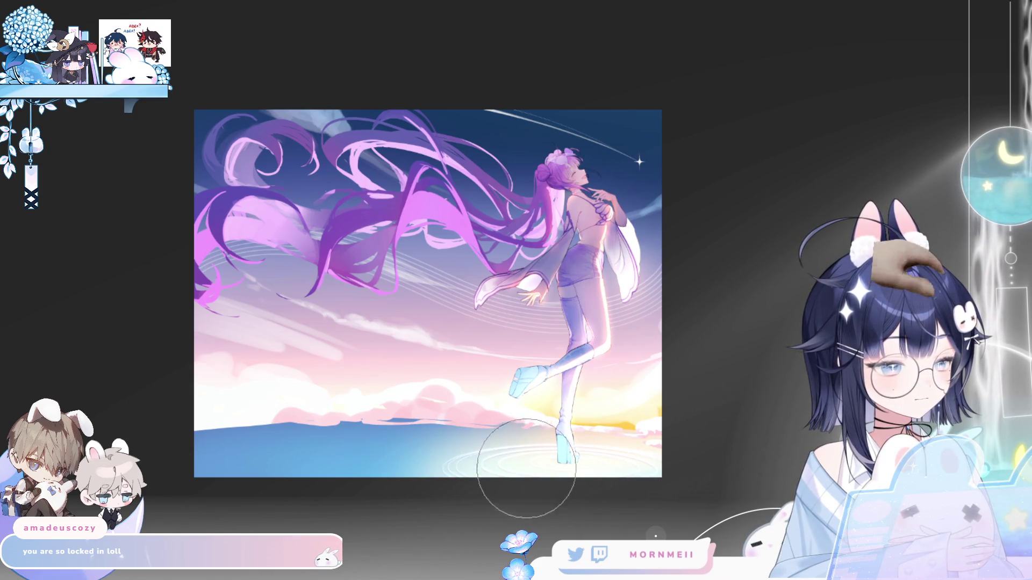
key(h)
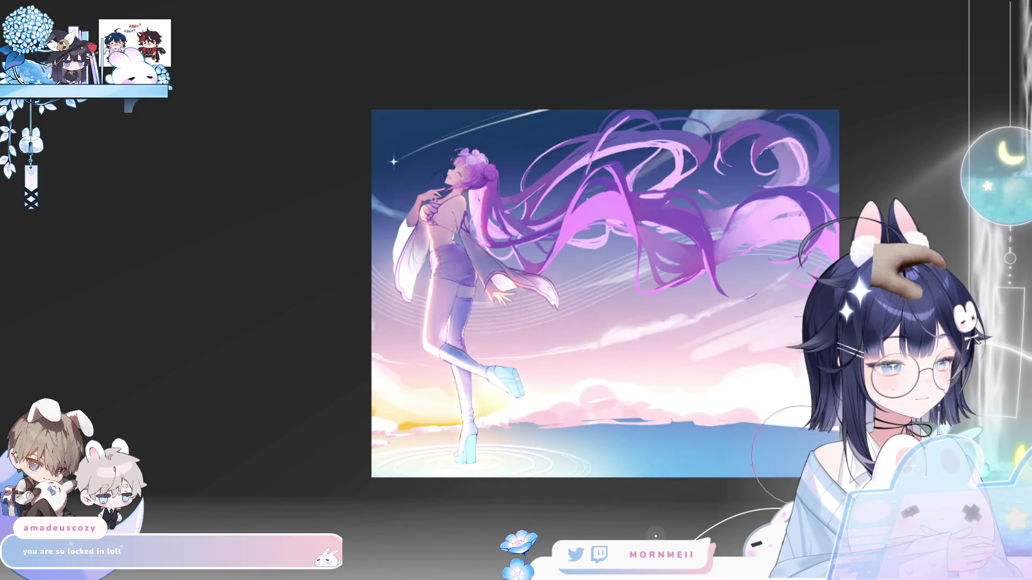
key(h)
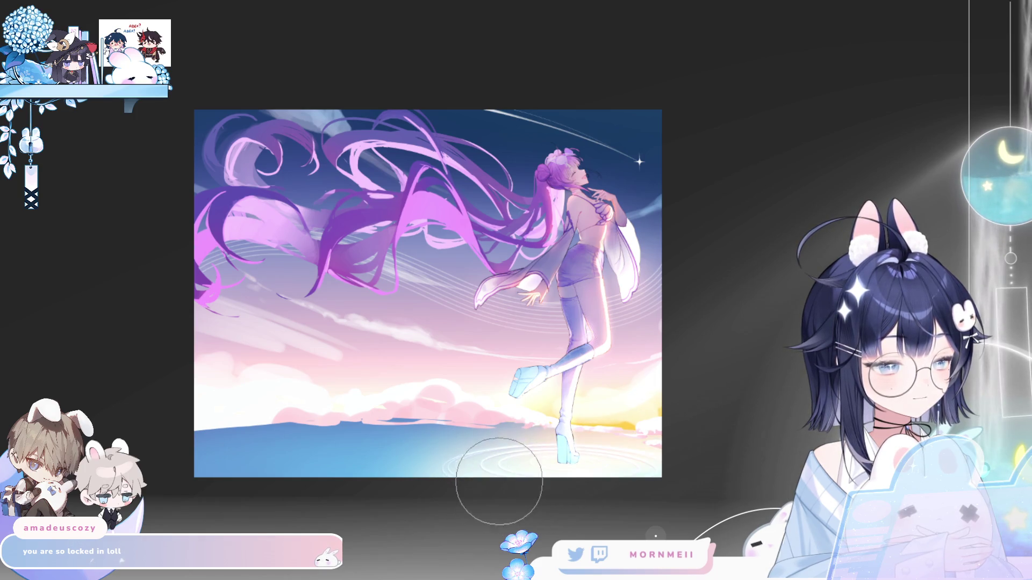
key(h)
key(h)
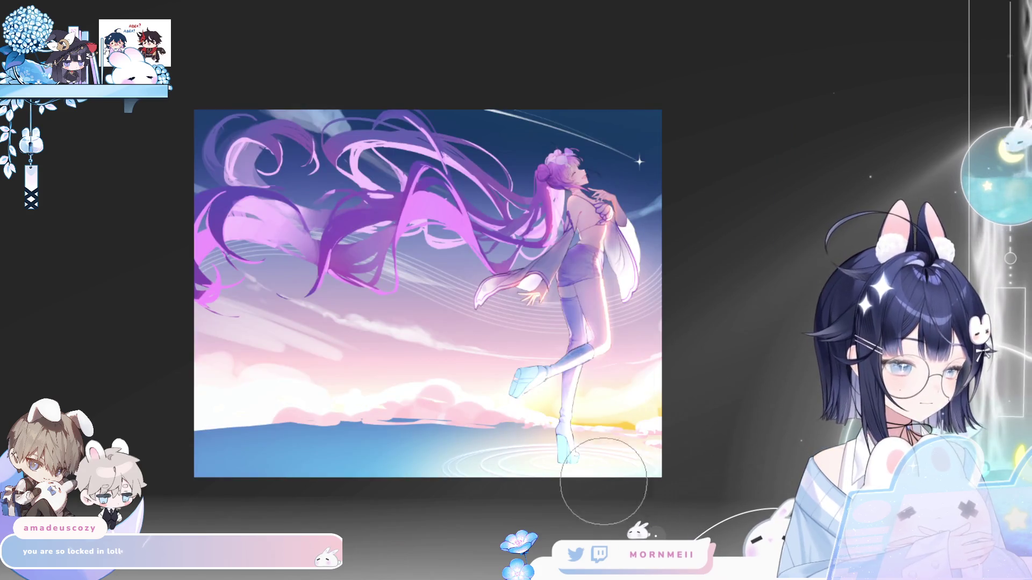
key(h)
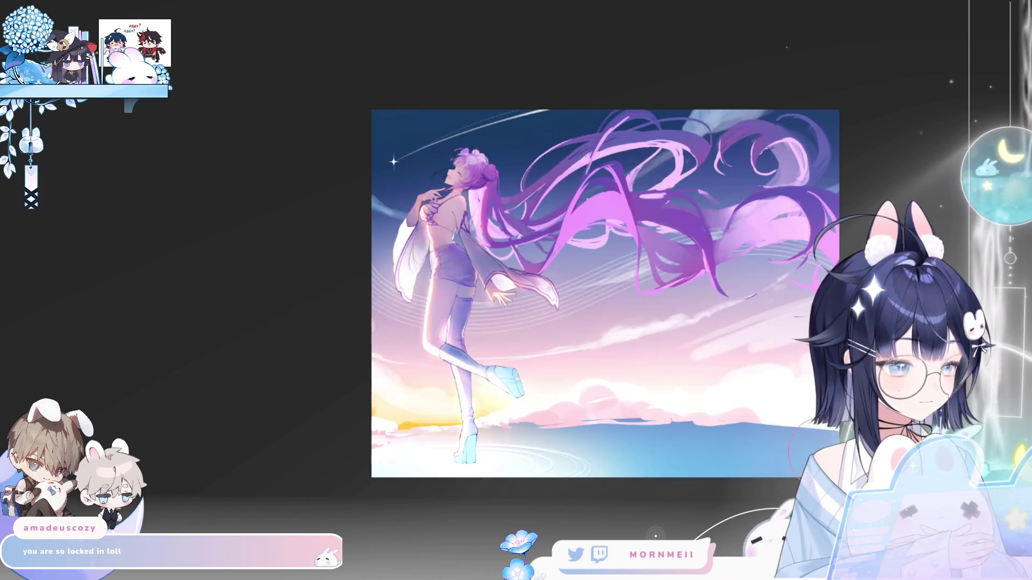
key(h)
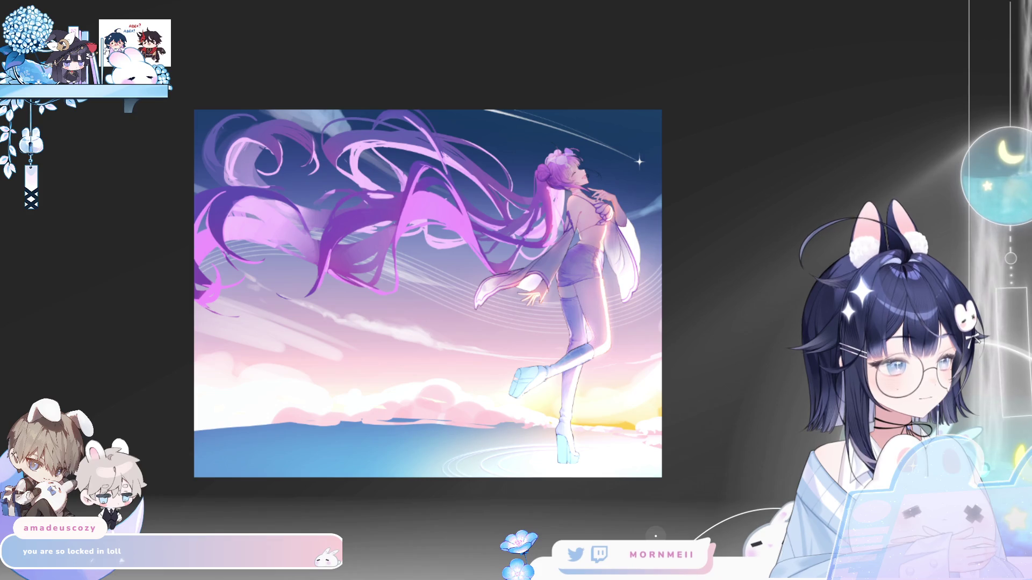
key(h)
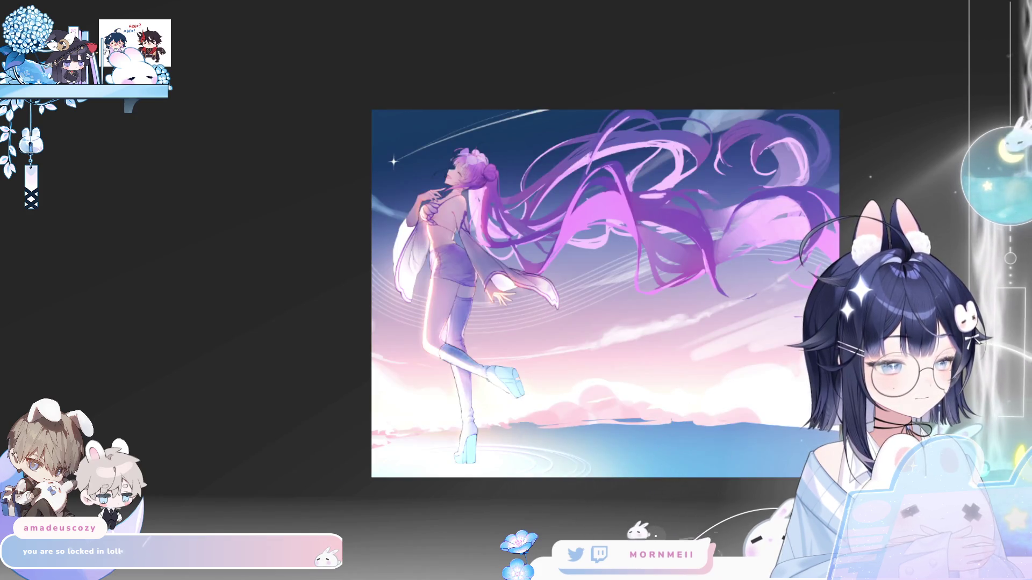
key(h)
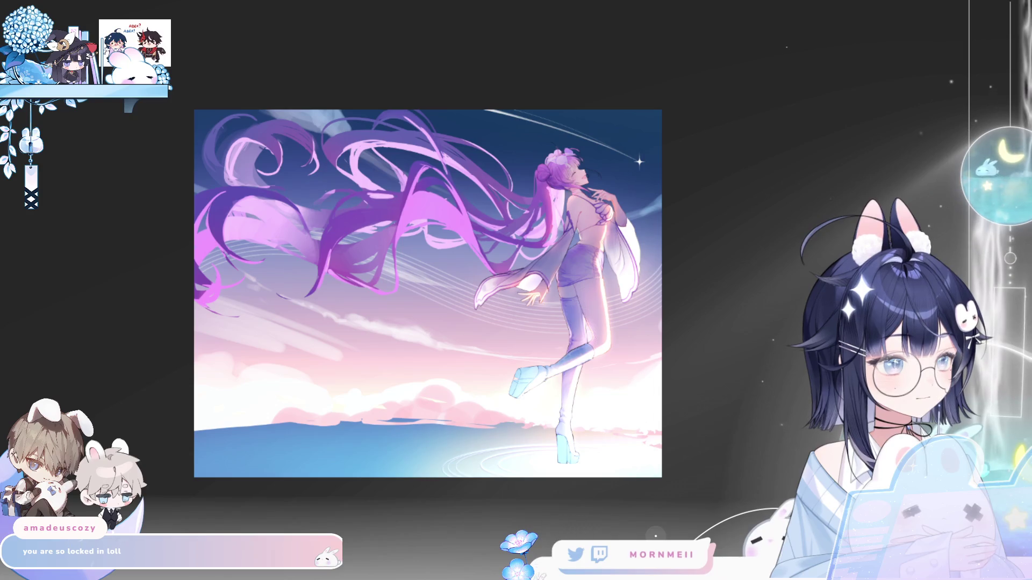
scroll(734, 370, up, 3)
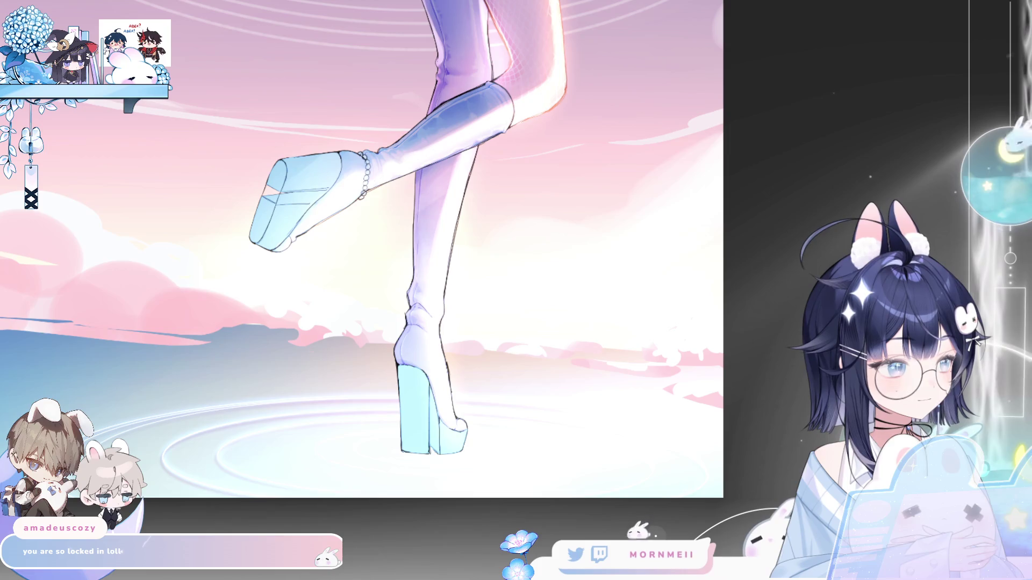
Zoom out to the full canvas and back in on the boots, ending with the view mirrored.
key(h)
scroll(784, 451, down, 5)
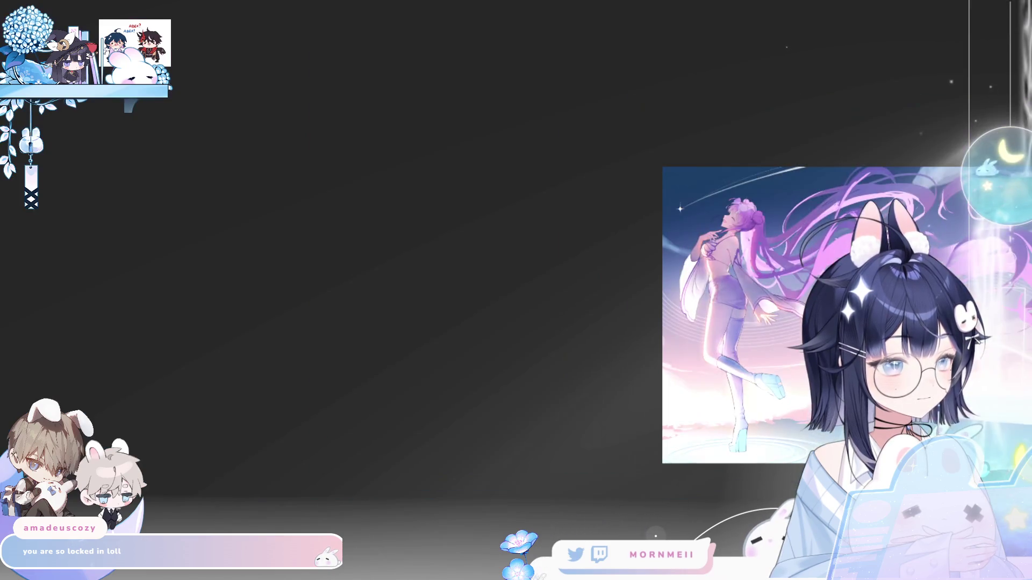
key(ctrl+0)
key(h)
key(h)
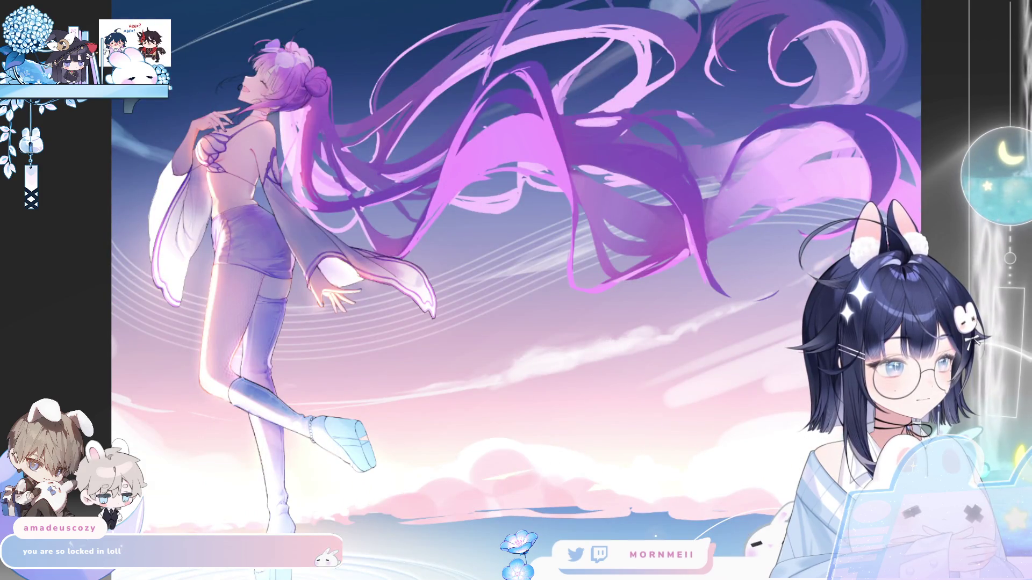
scroll(597, 455, up, 5)
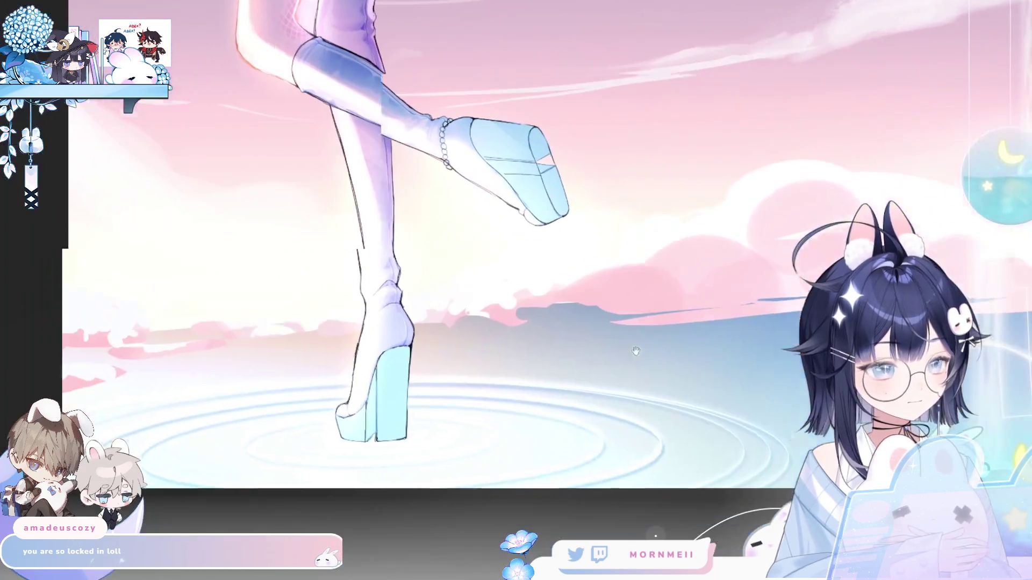
key(h)
drag(664, 289, 519, 288)
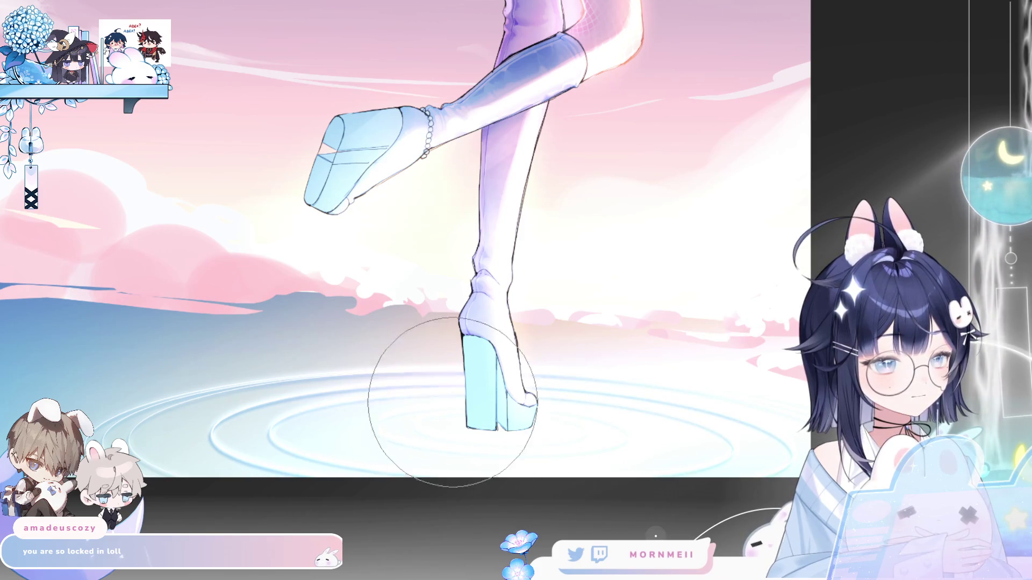
key(h)
key(h)
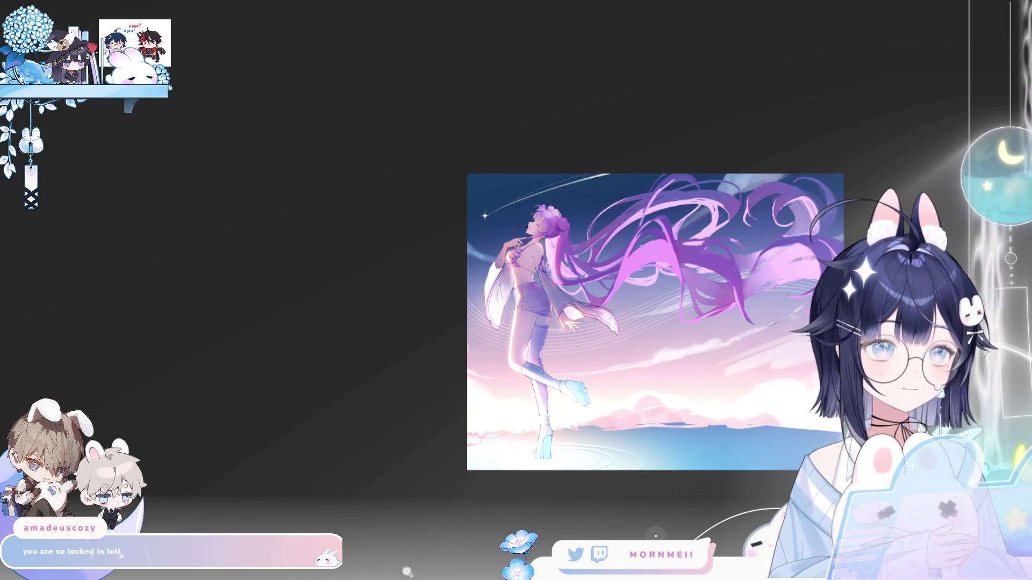
Spray small white sparkle speckles over the blue water around both boots.
click(744, 424)
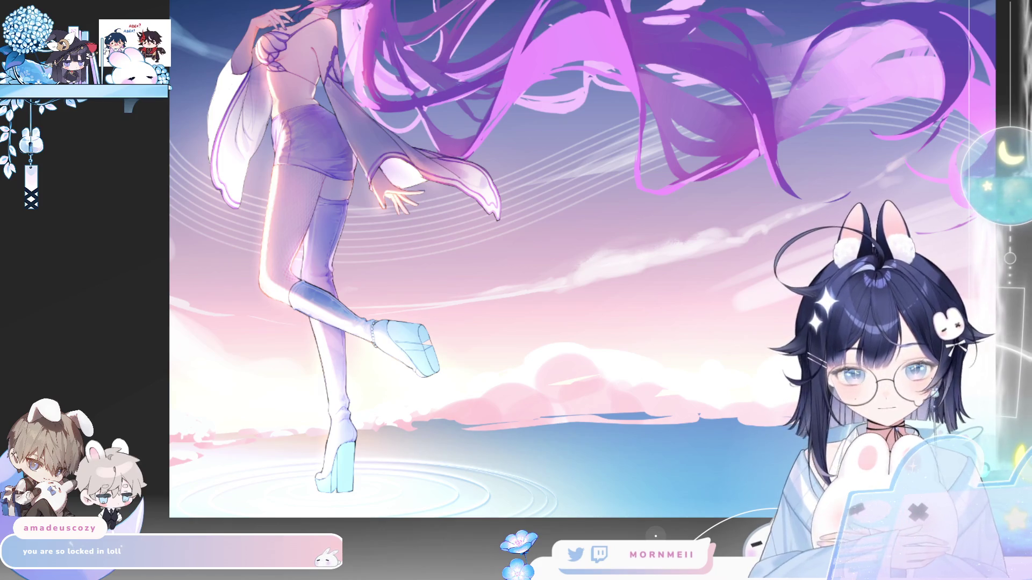
drag(623, 473, 739, 466)
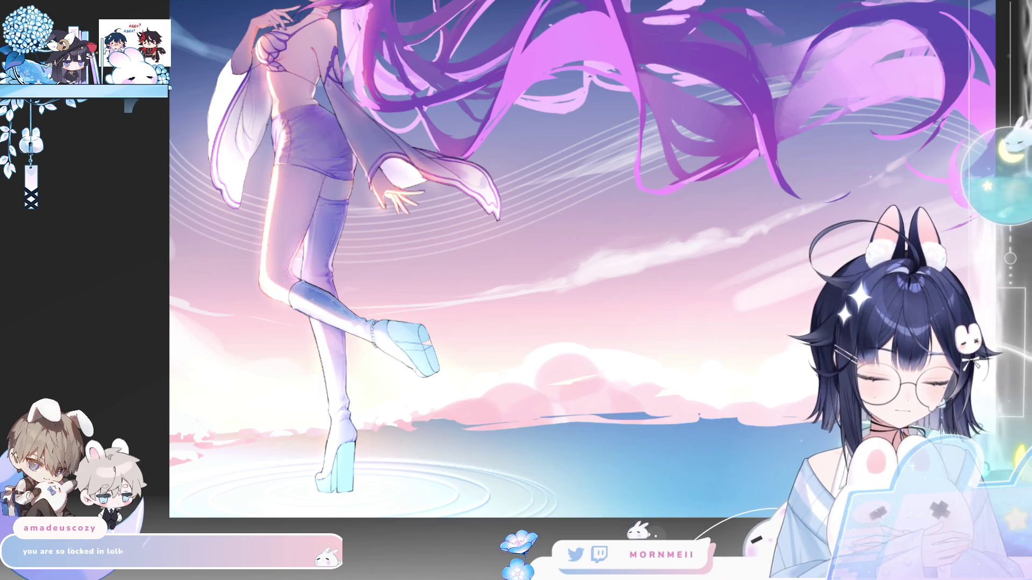
key(h)
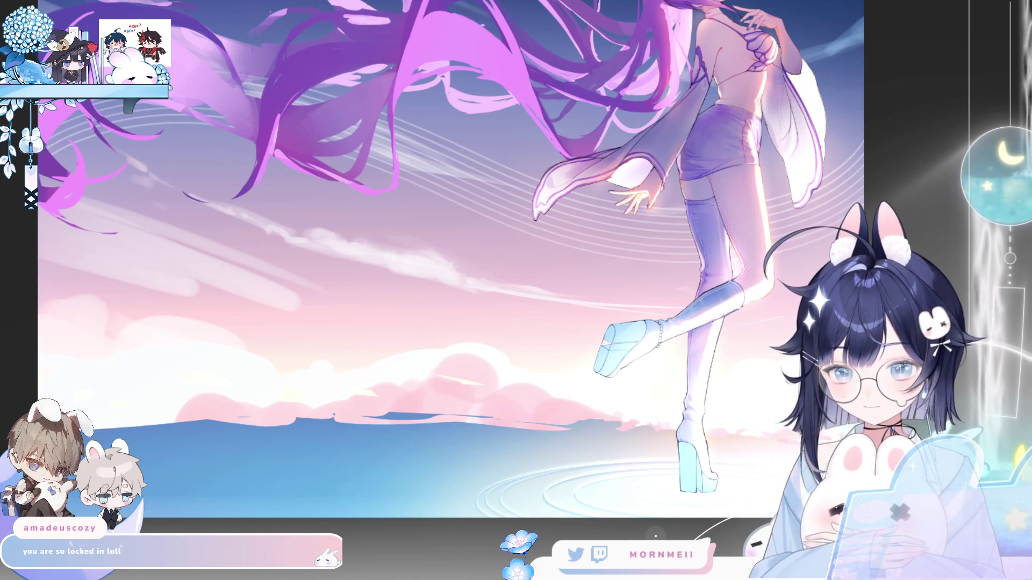
drag(438, 479, 379, 495)
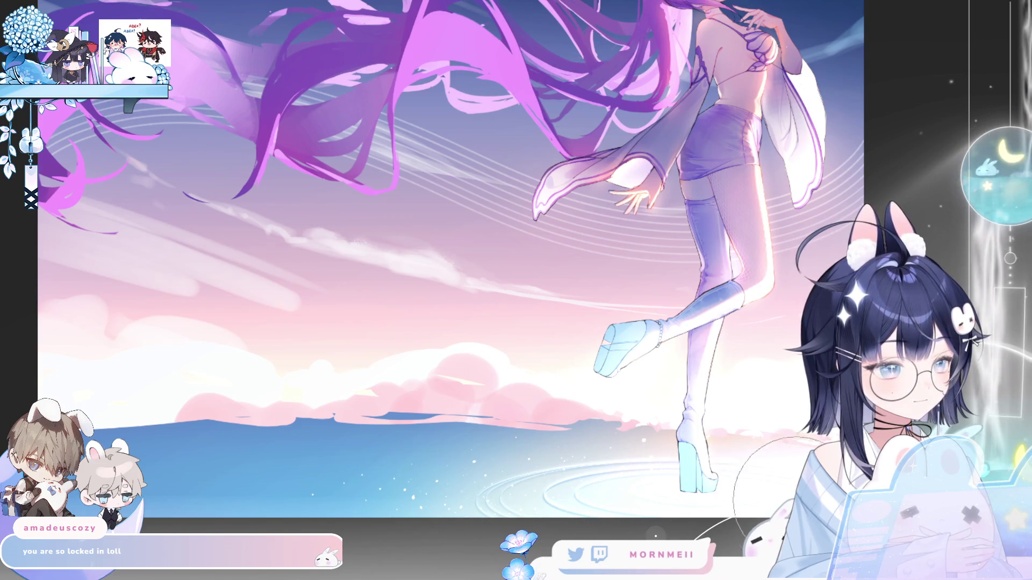
key(m)
key(ctrl+0)
key(m)
key(m)
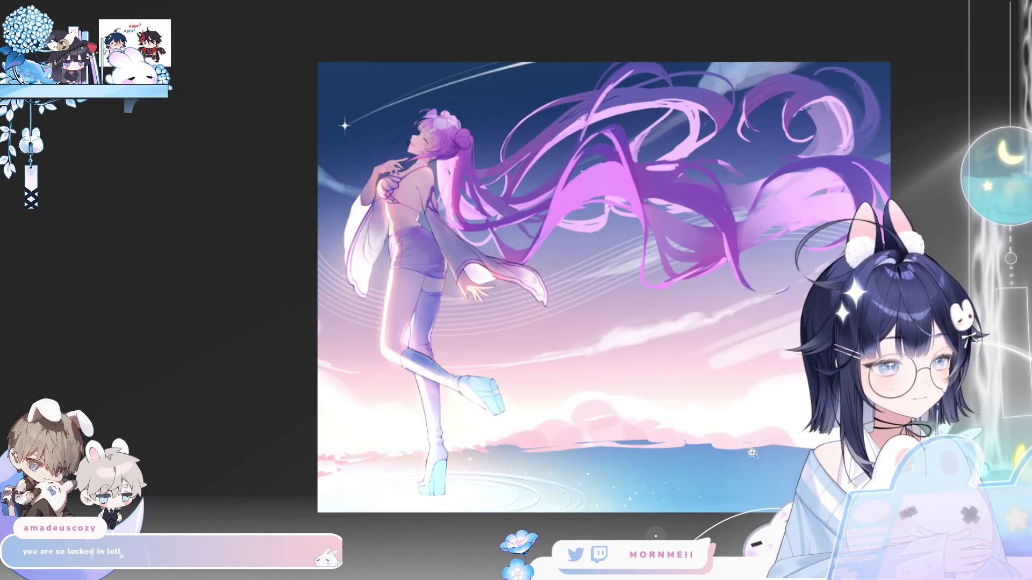
click(588, 531)
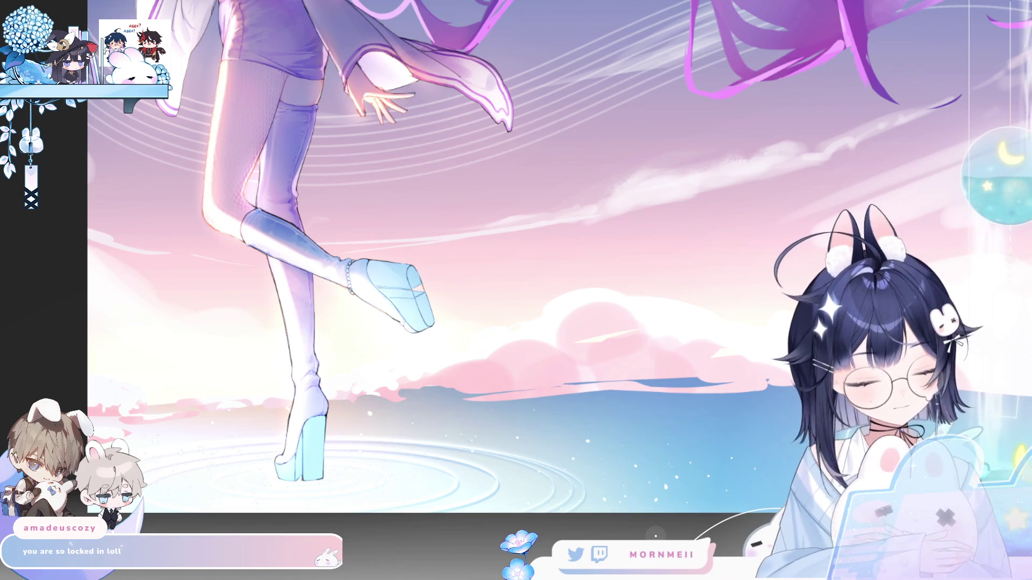
key(ctrl+z)
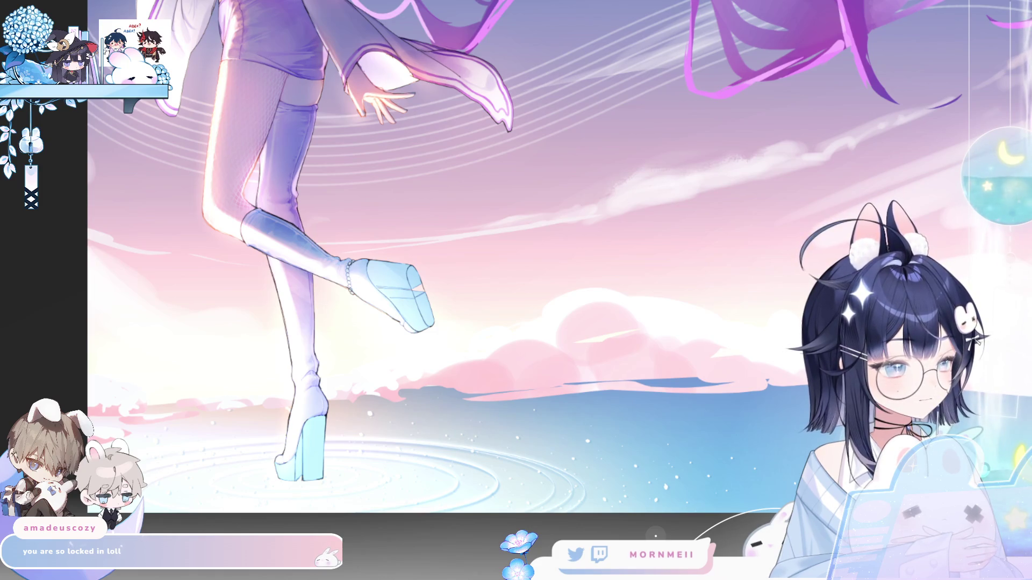
Fit the whole canvas on screen unmirrored to review the sparkling water.
key(h)
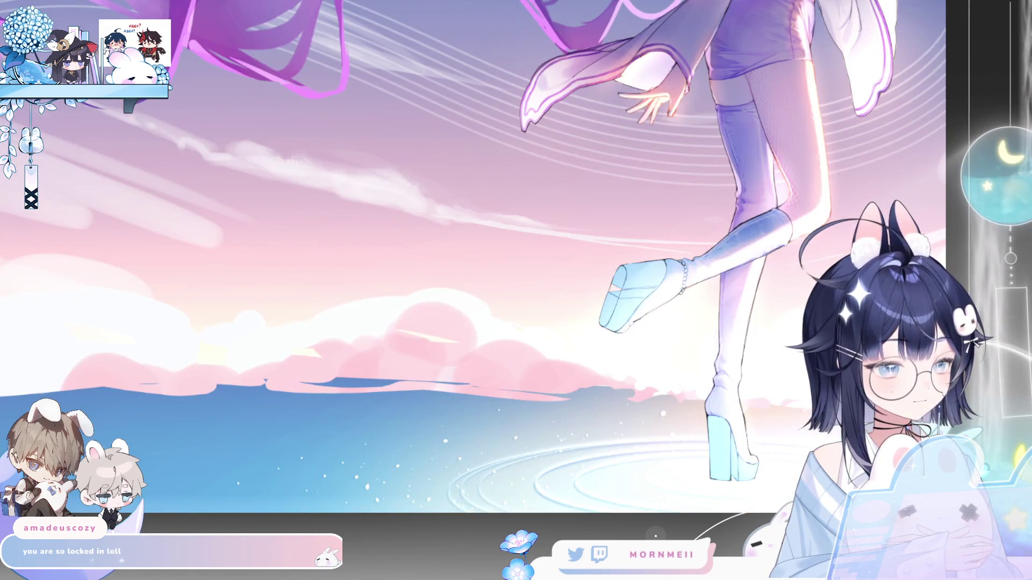
key(h)
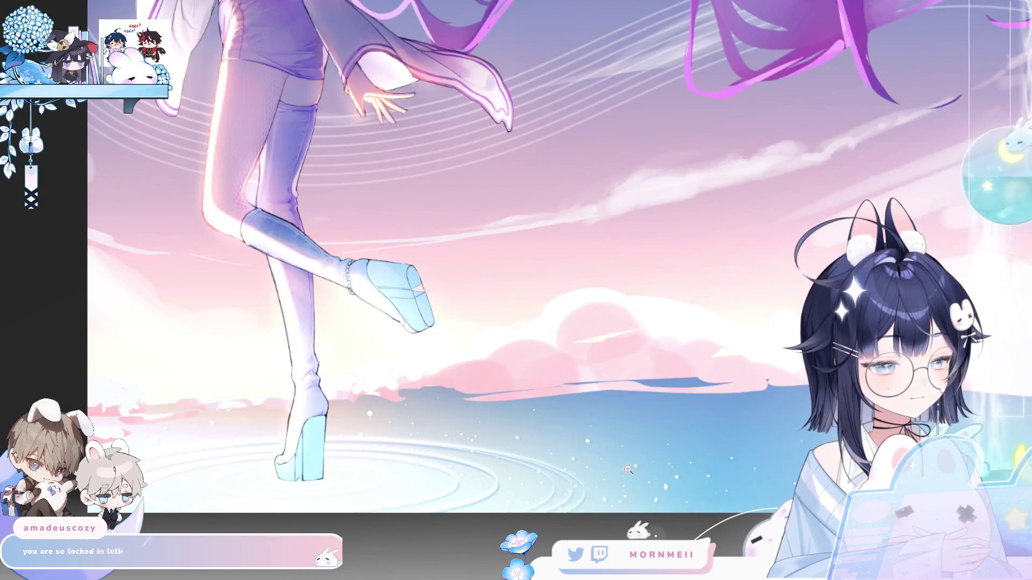
key(ctrl+0)
key(h)
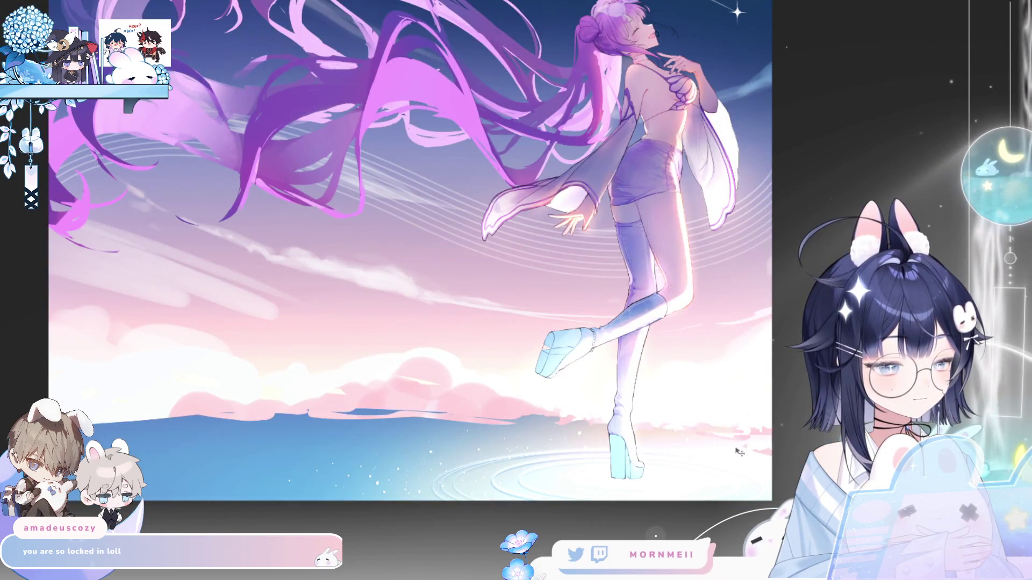
key(ctrl+0)
key(h)
key(h)
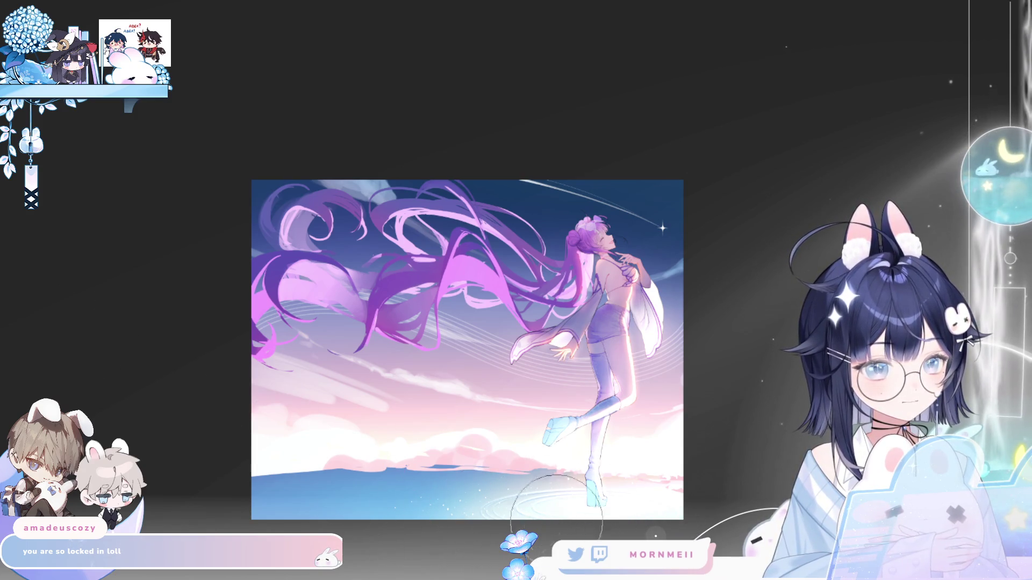
Undo the light strokes on the sea near the feet and make the brush smaller.
key(h)
key(h)
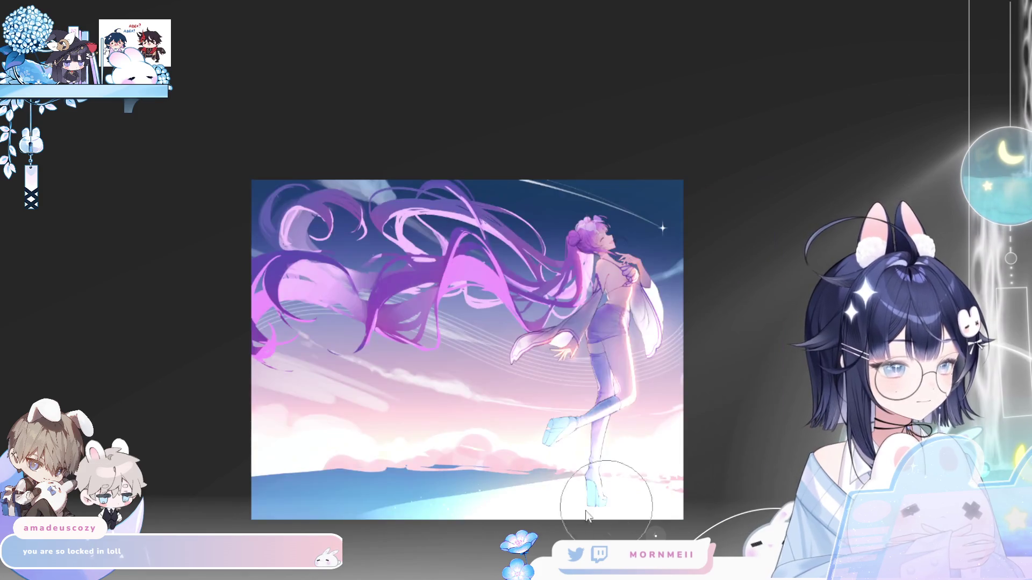
key([)
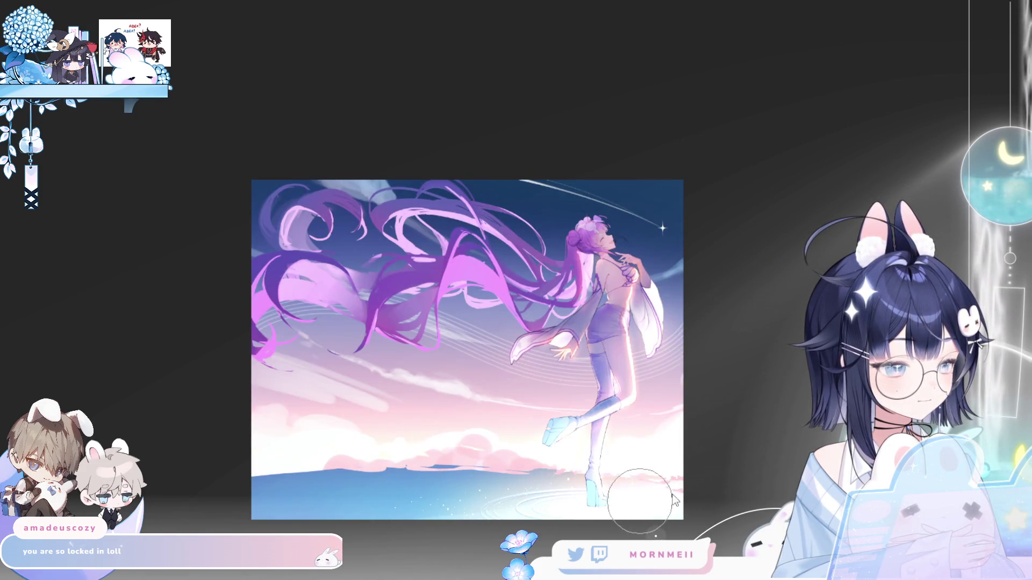
mouse_move(592, 473)
mouse_down()
mouse_move(427, 484)
mouse_move(349, 521)
mouse_move(465, 488)
mouse_up()
key(ctrl+z)
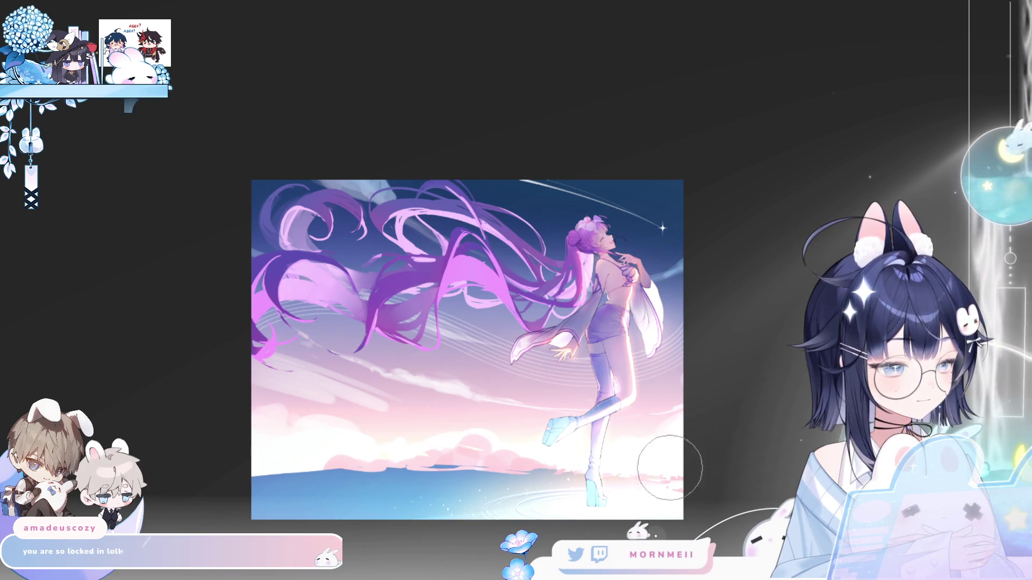
key([)
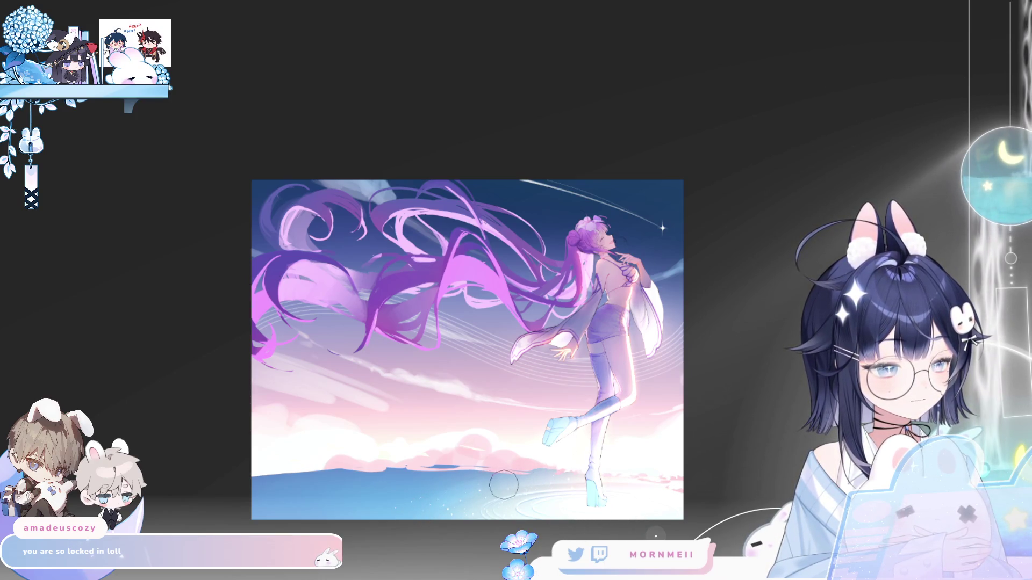
key(h)
key(h)
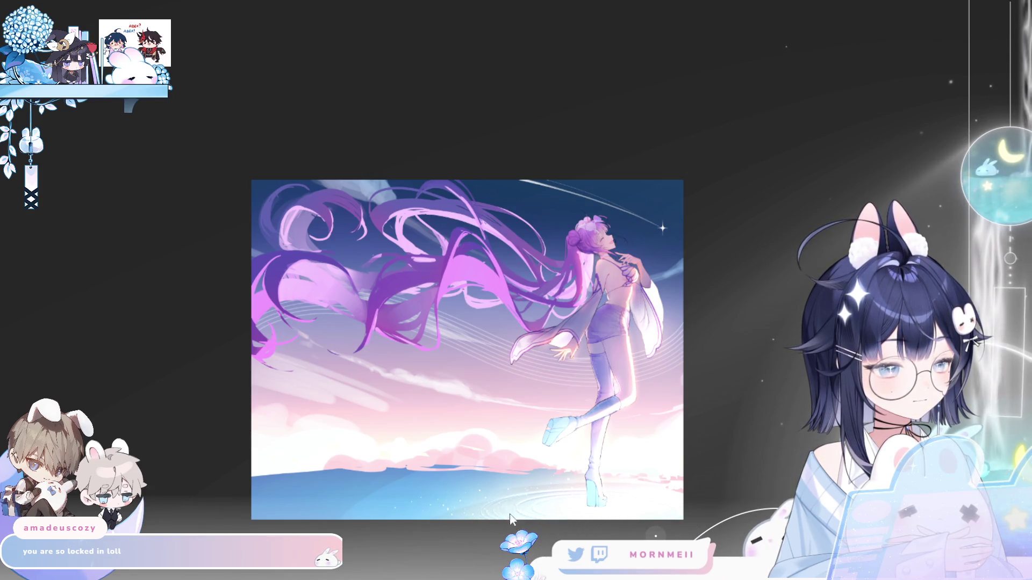
scroll(533, 524, up, 3)
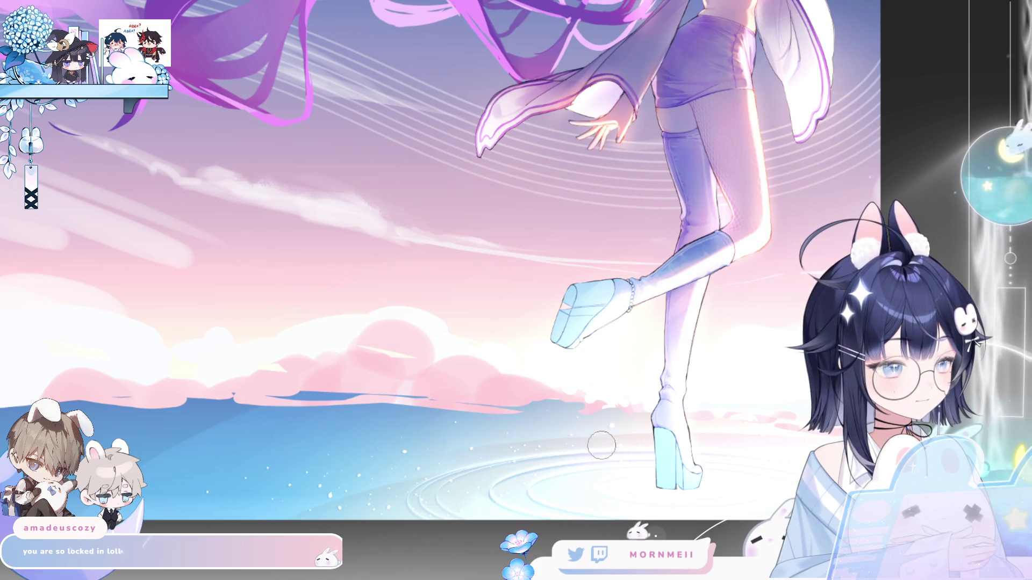
key(h)
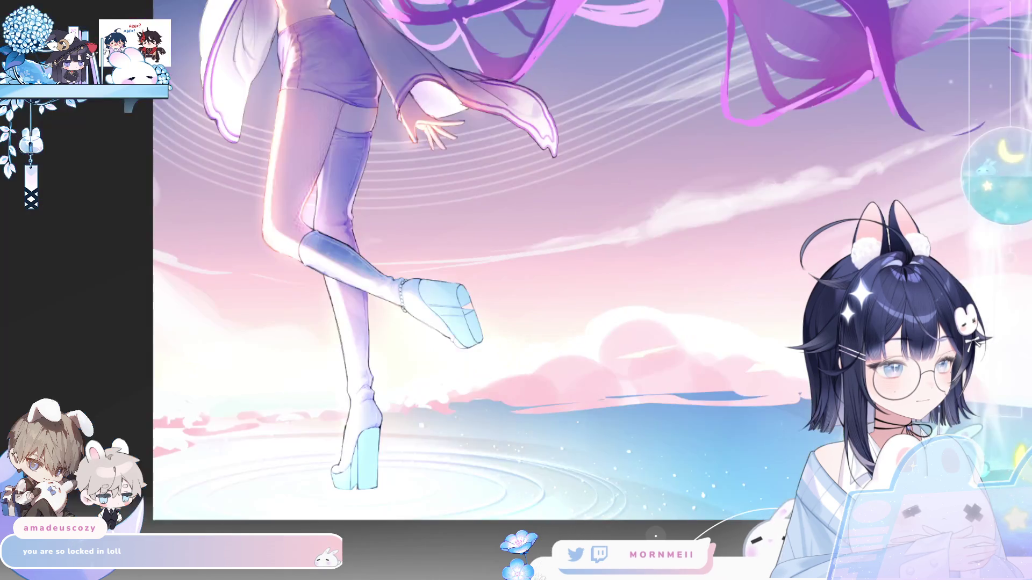
key(h)
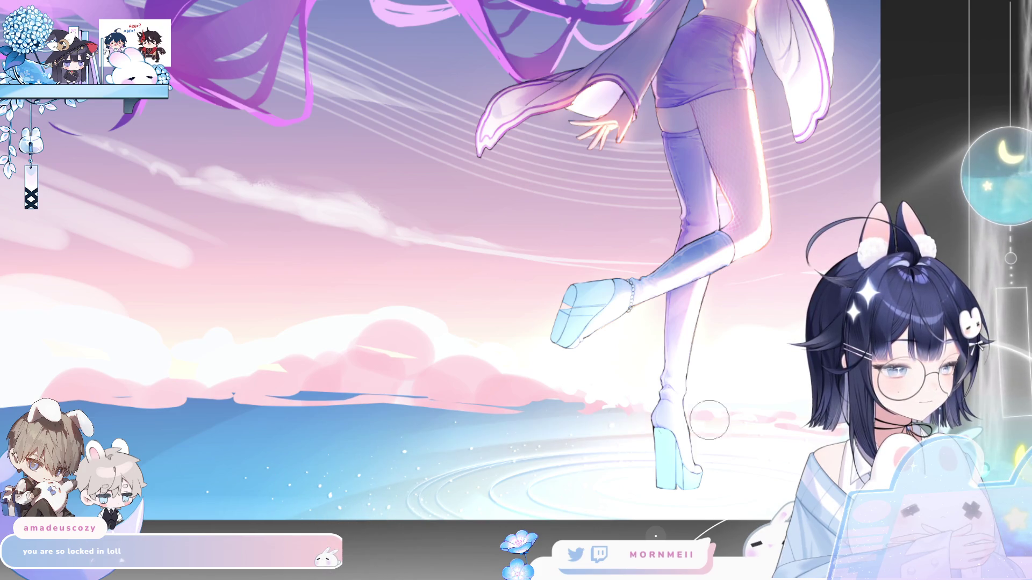
key(h)
key(h)
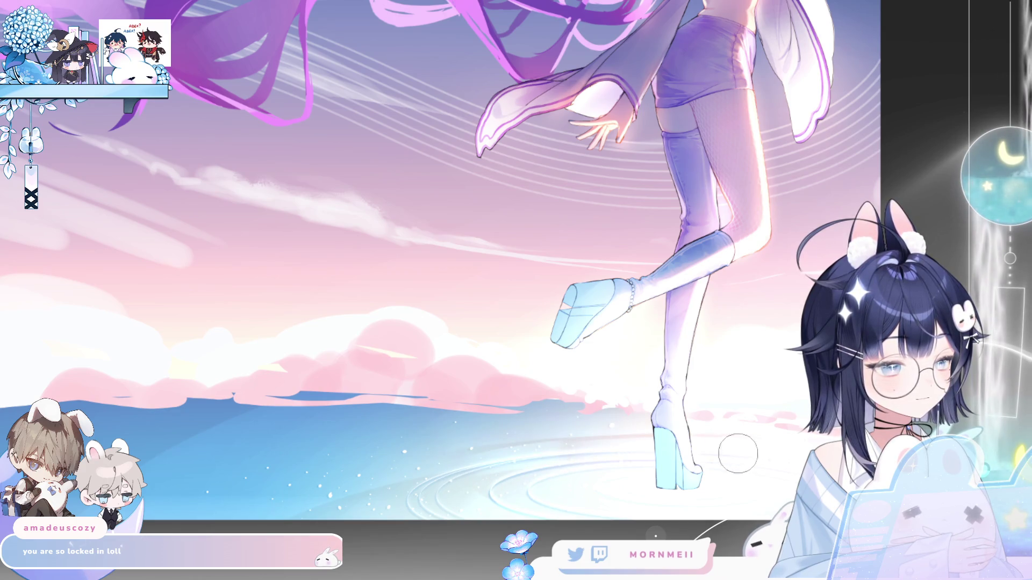
key(h)
key(h)
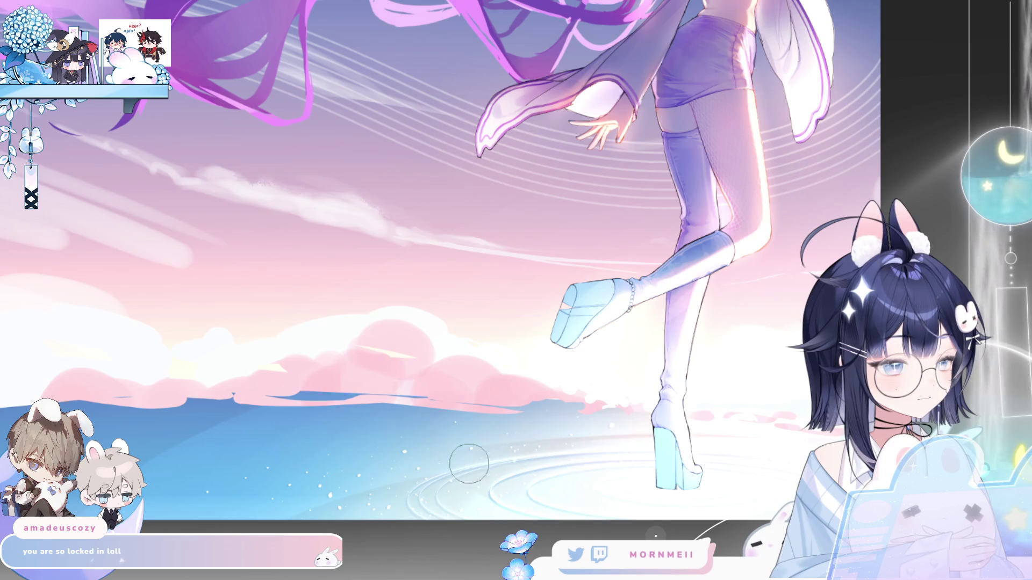
key(h)
key(h)
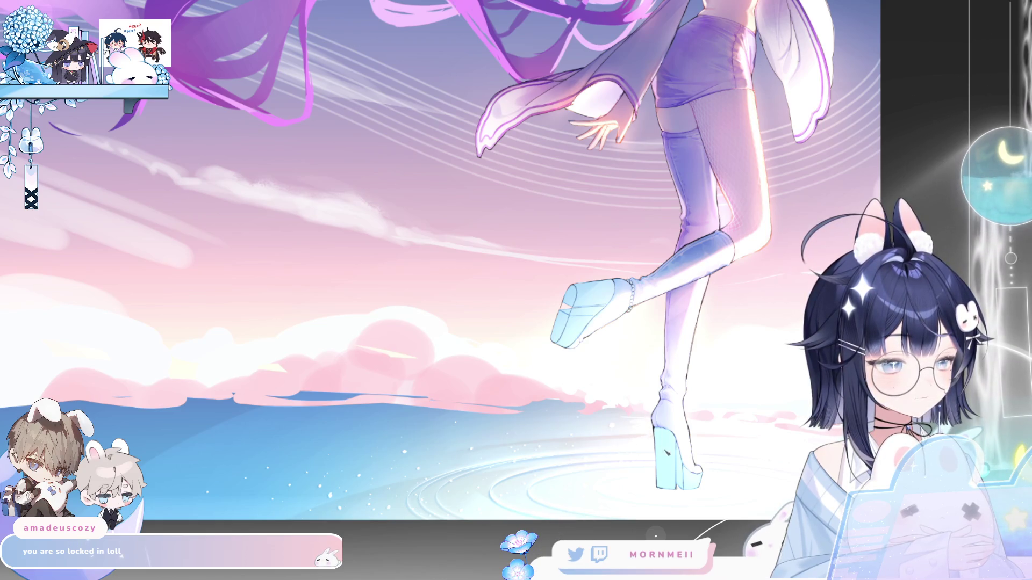
key(h)
key(h)
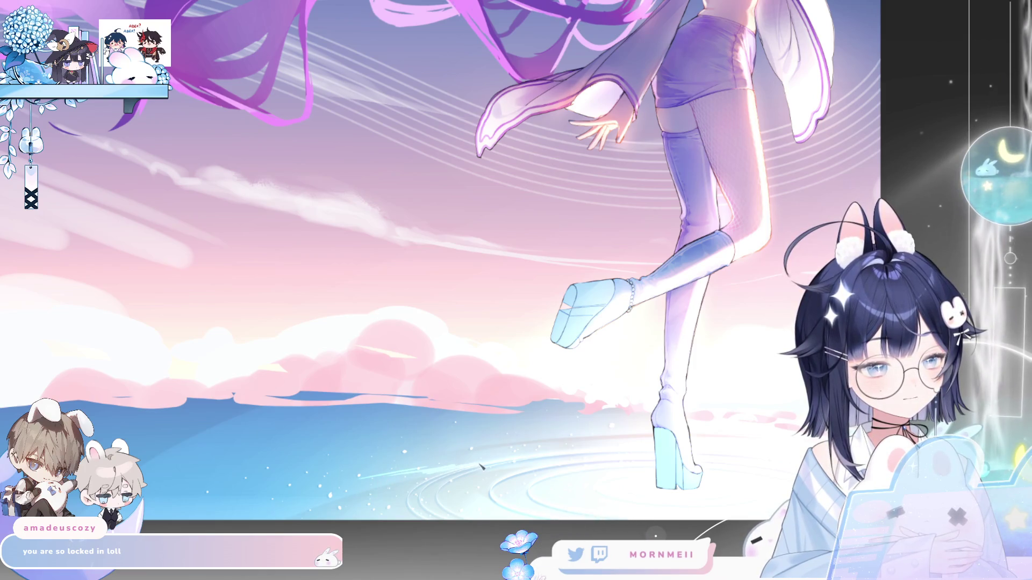
key(h)
key(h)
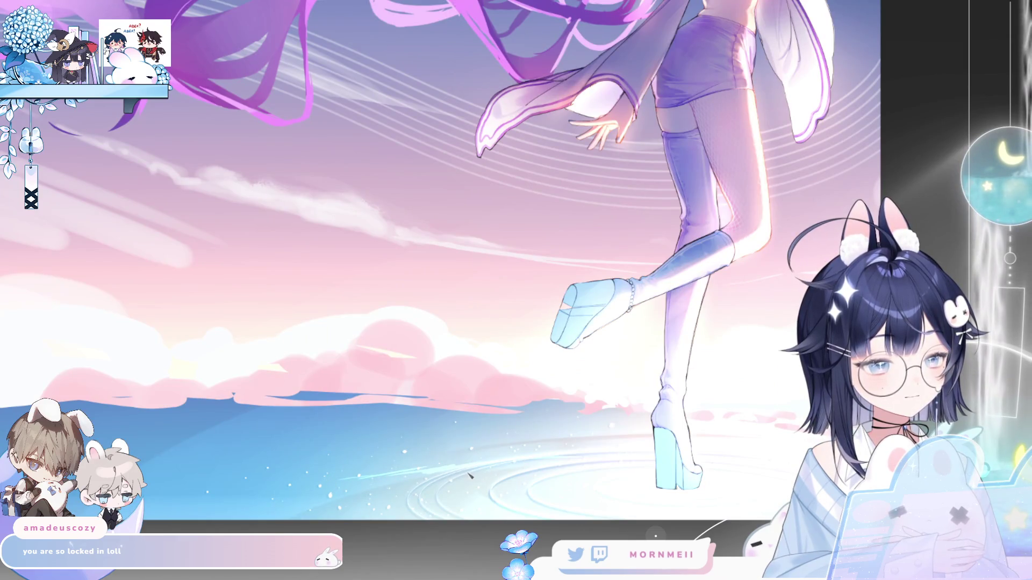
key(h)
key(h)
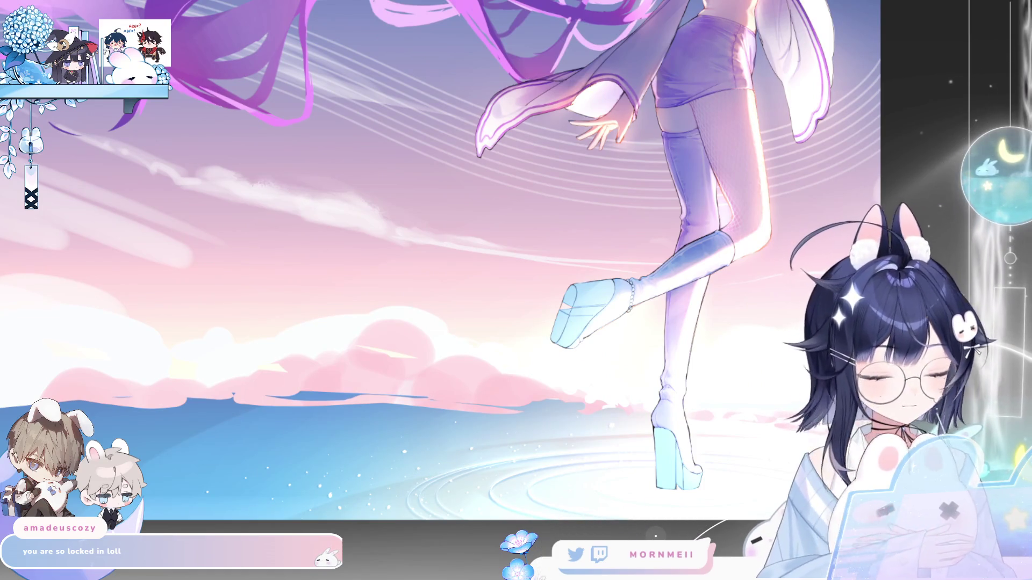
key(ctrl+z)
key(ctrl+y)
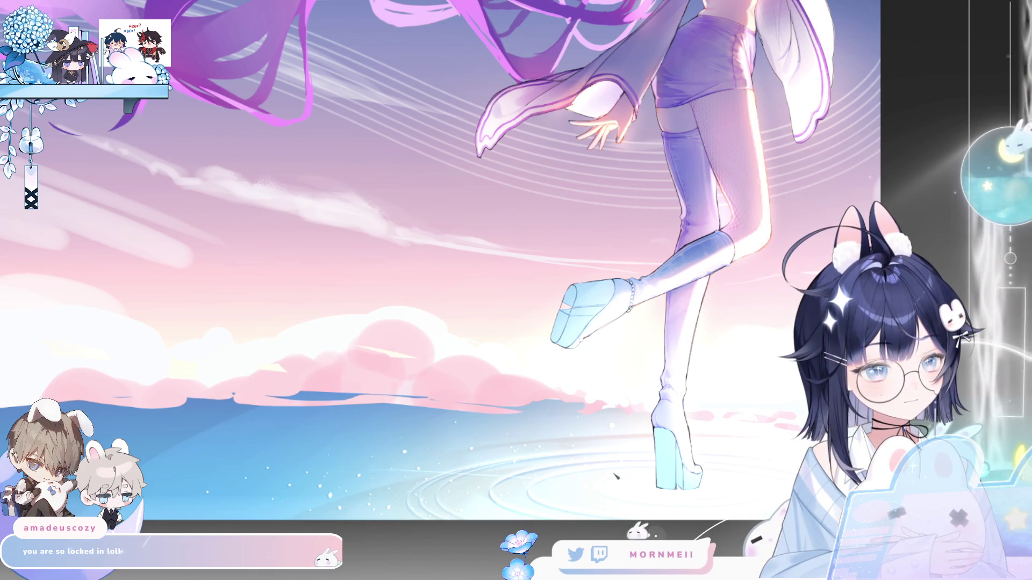
key(h)
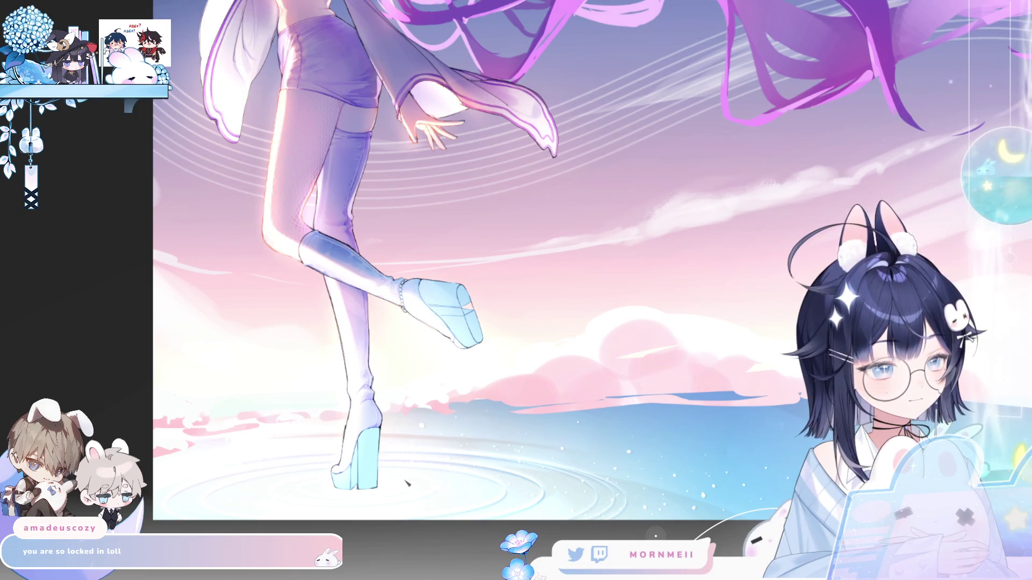
Paint a faint light streak across the water beside the boots, checking it in mirrored views.
key(h)
key(h)
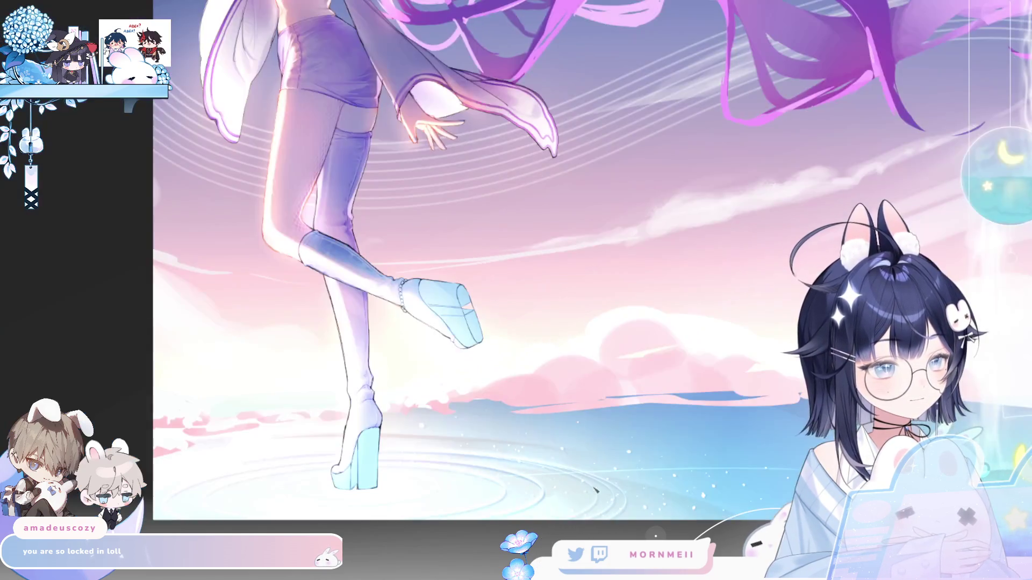
key(h)
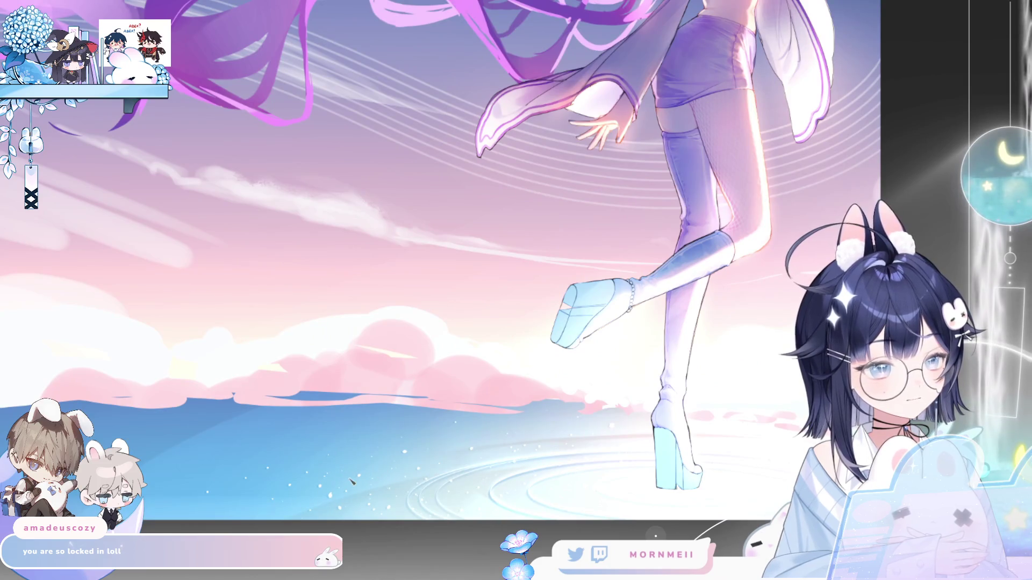
drag(376, 471, 451, 471)
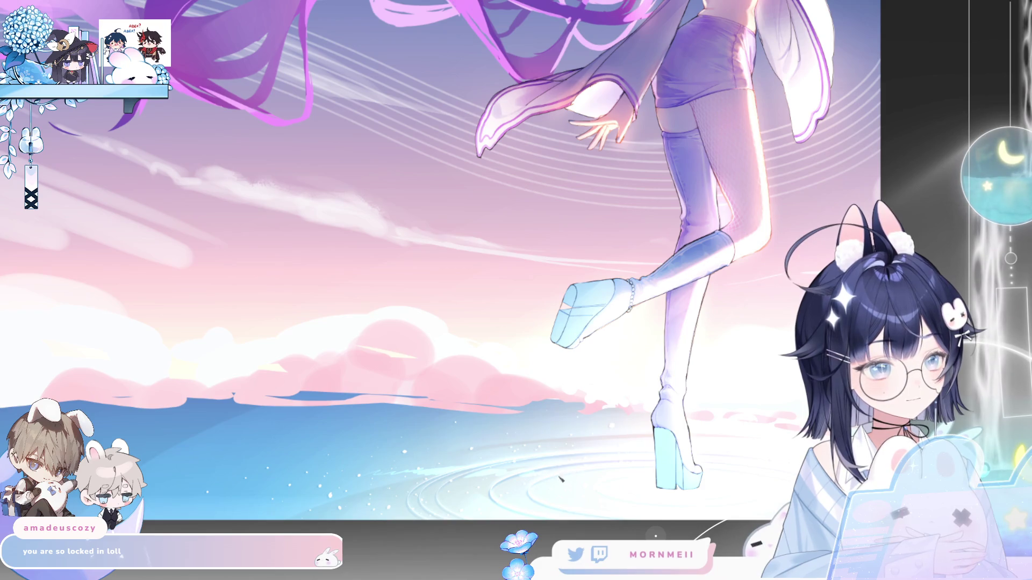
key(h)
key(h)
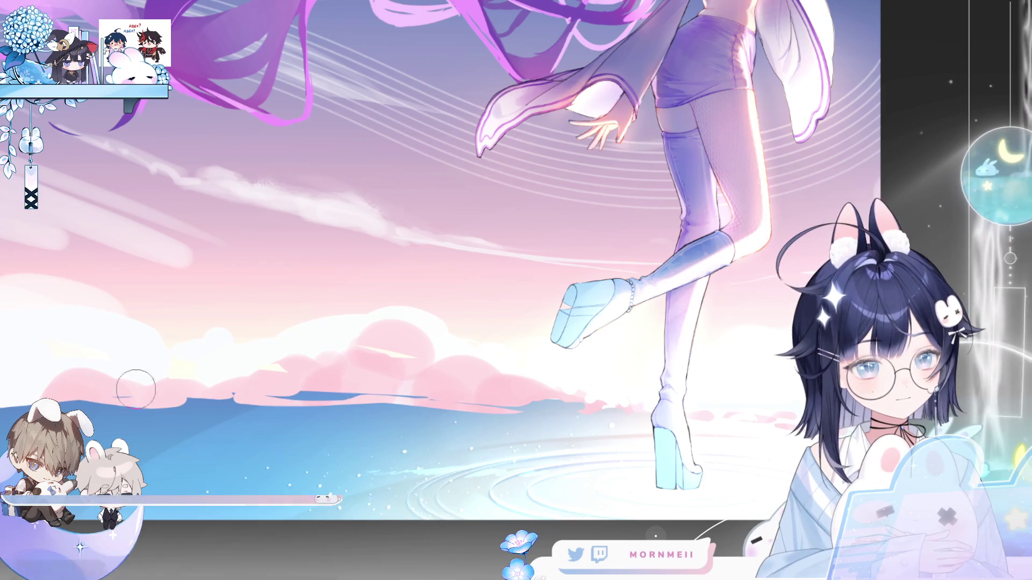
key(h)
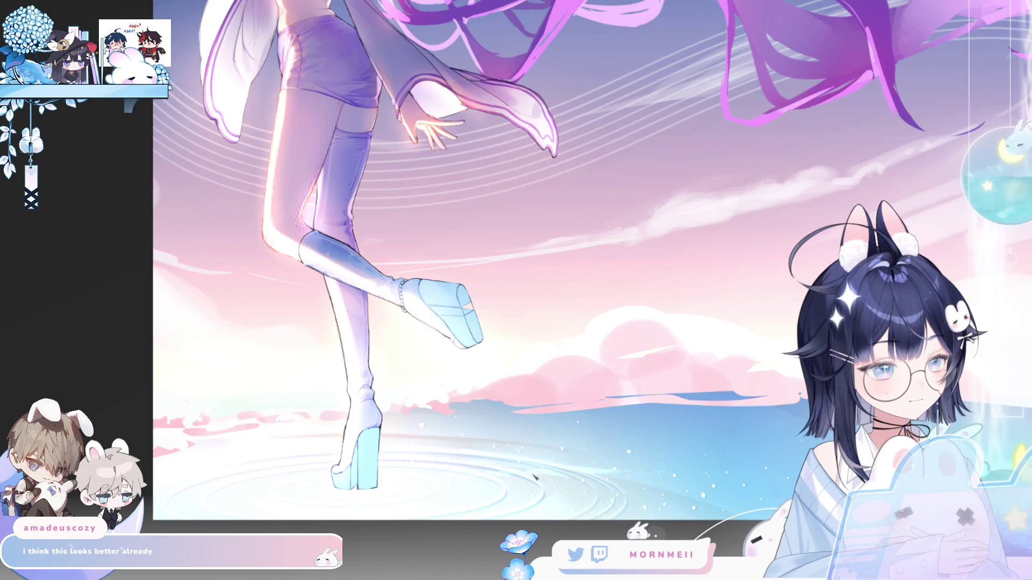
key(h)
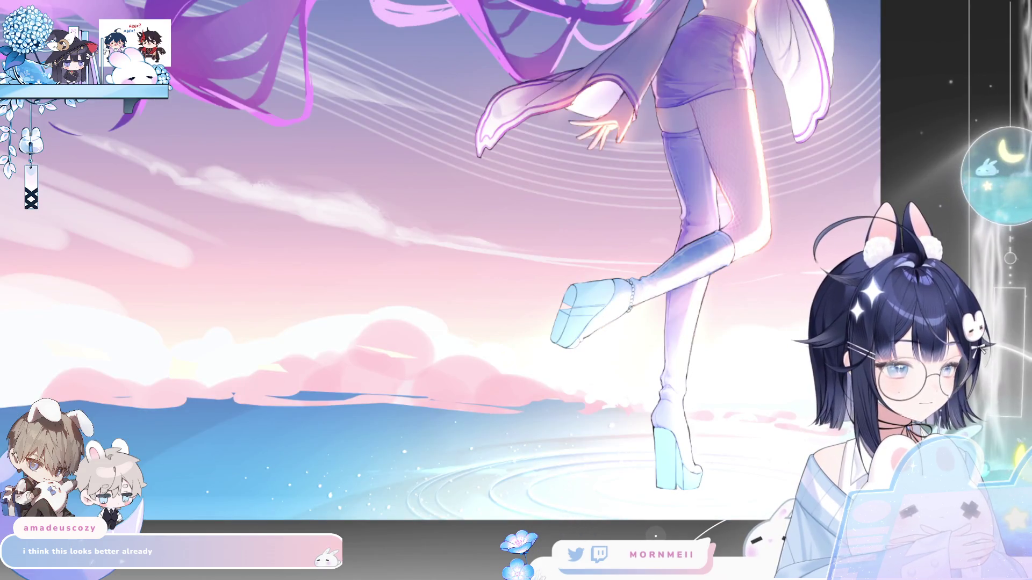
key(h)
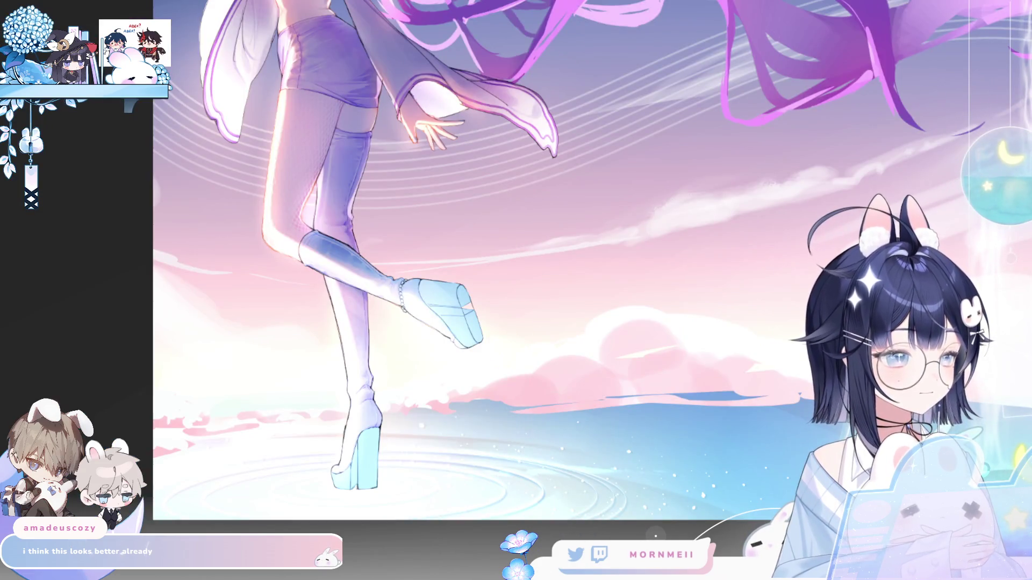
key(h)
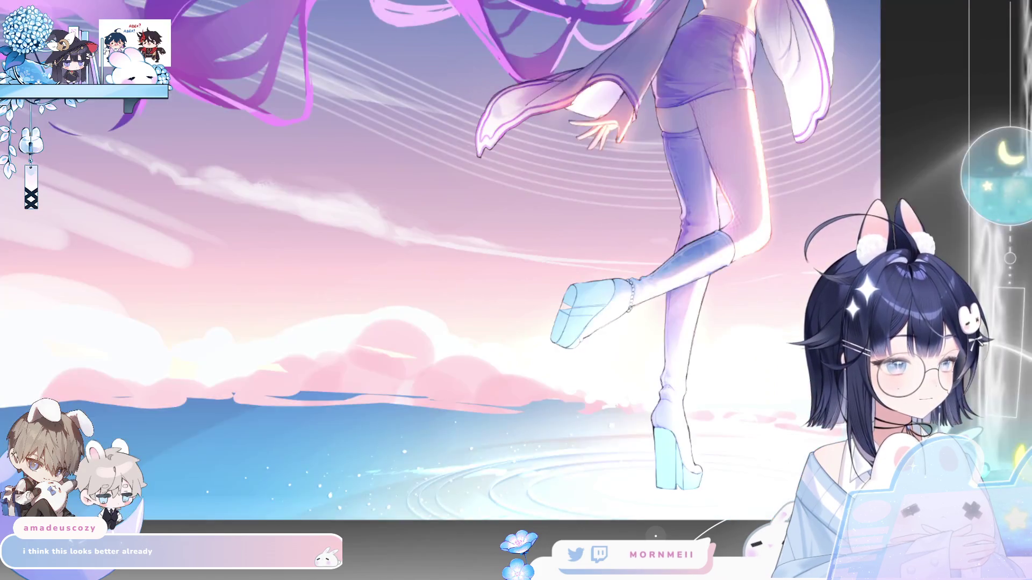
key(h)
key(ctrl+0)
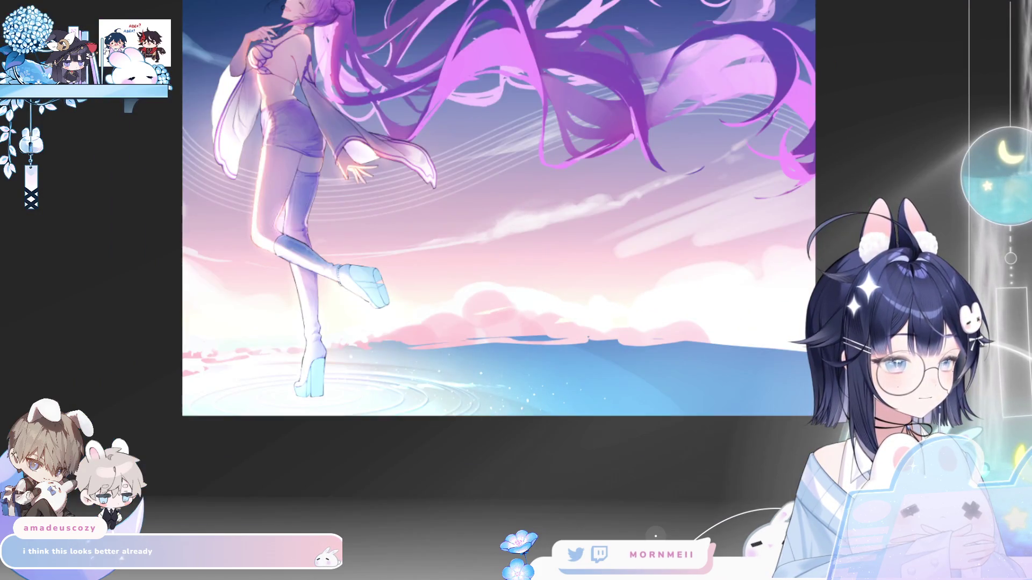
key(h)
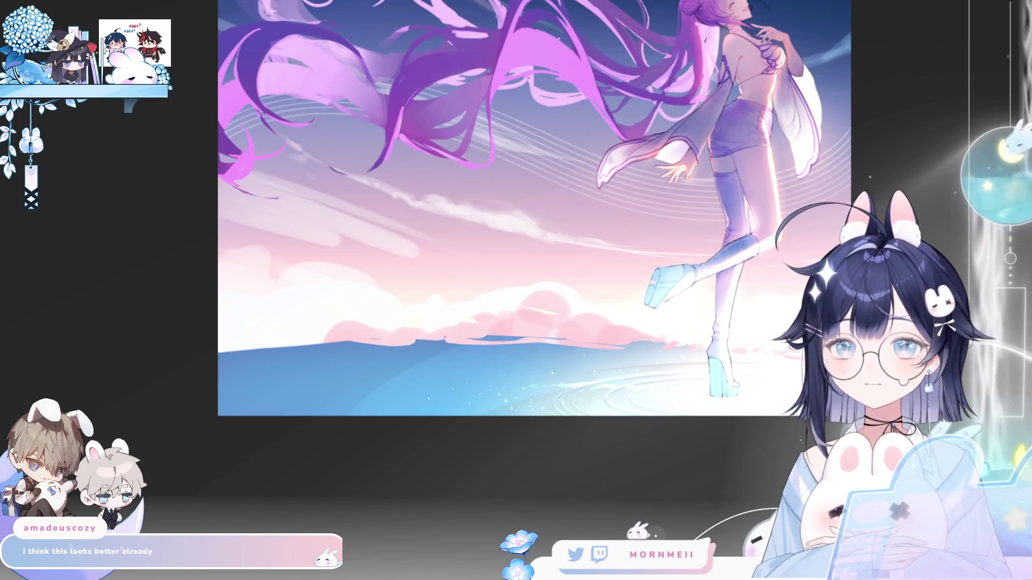